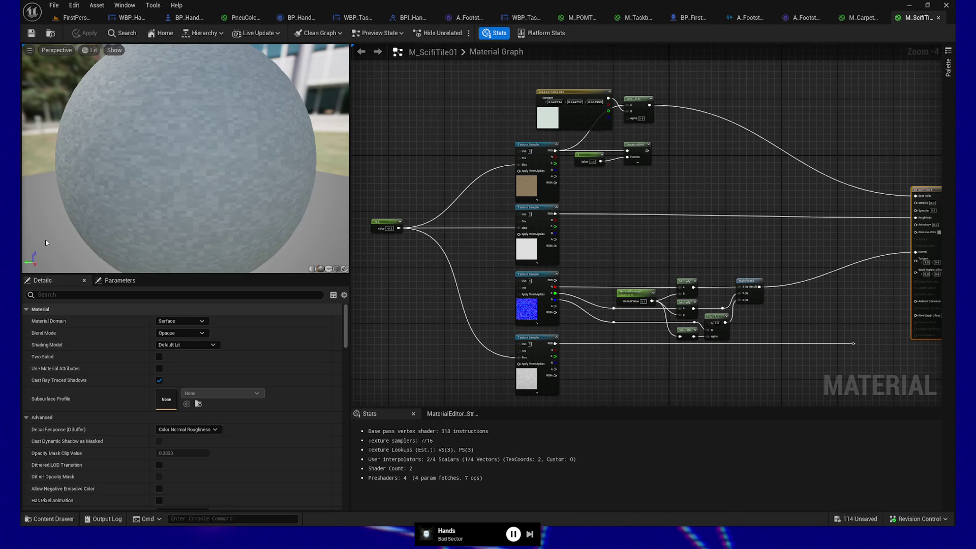
Step: Find Metal01_Downres_C and Metal01_Downres_R in Materials > Textures > TestingGrounds and drag them into the graph
drag(386, 166, 457, 154)
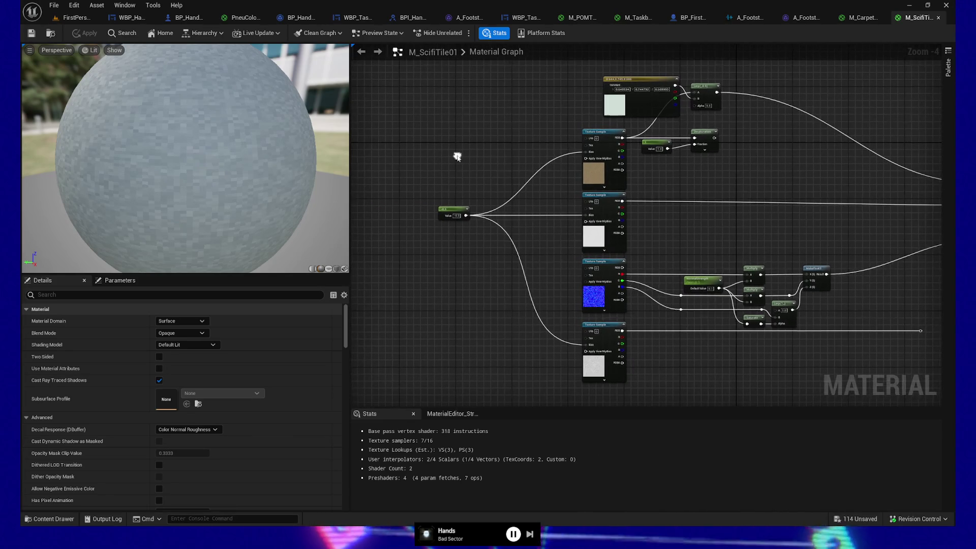
drag(488, 307, 395, 302)
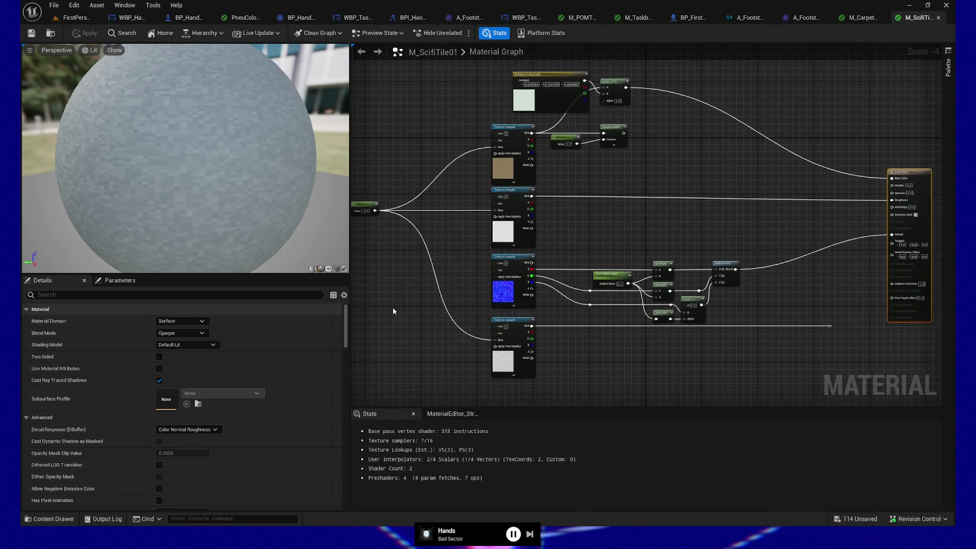
click(51, 519)
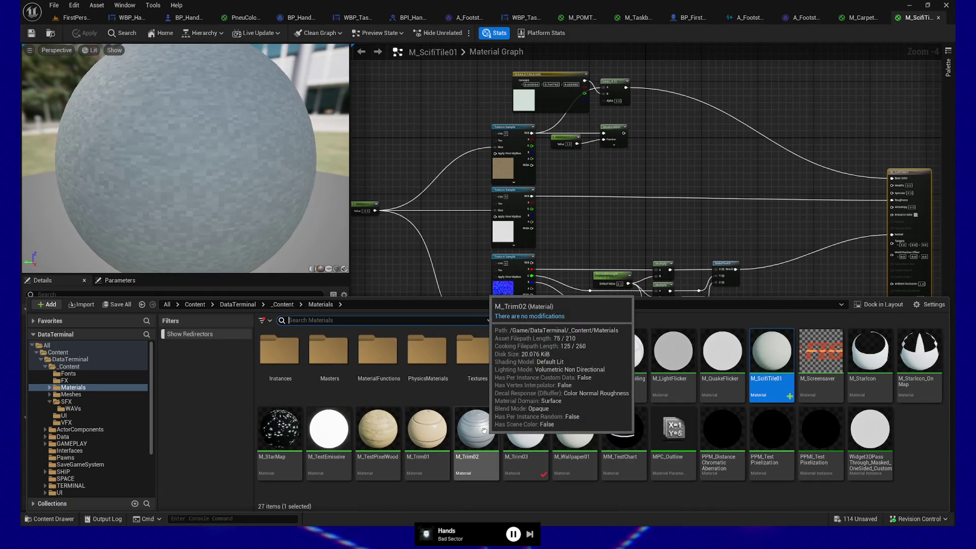
double_click(474, 352)
scroll(614, 386, down, 2)
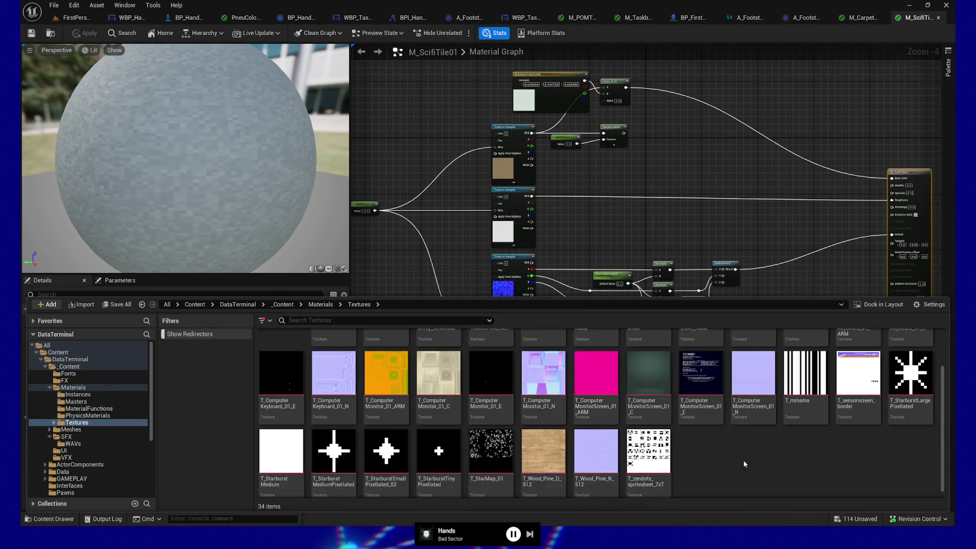
key(alt+Left)
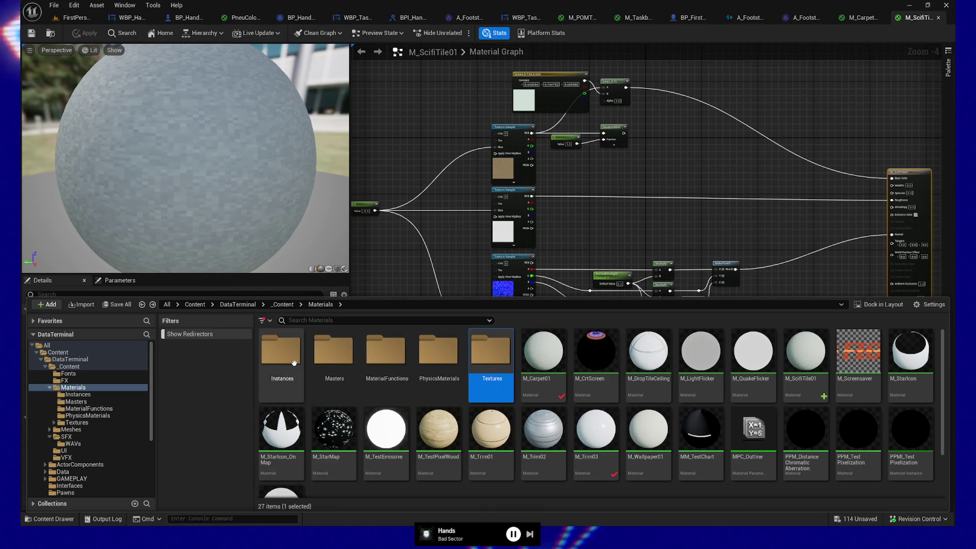
scroll(426, 401, down, 2)
scroll(426, 401, up, 2)
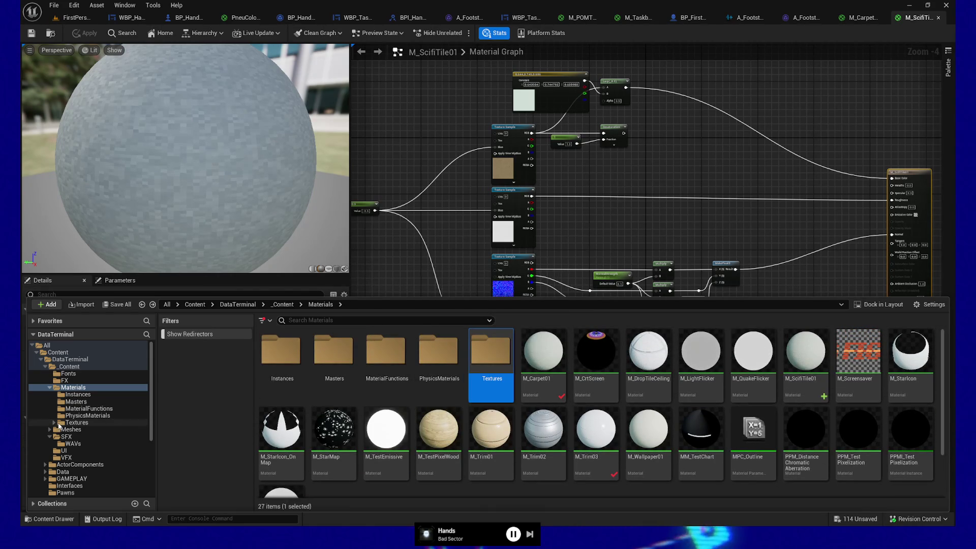
double_click(491, 351)
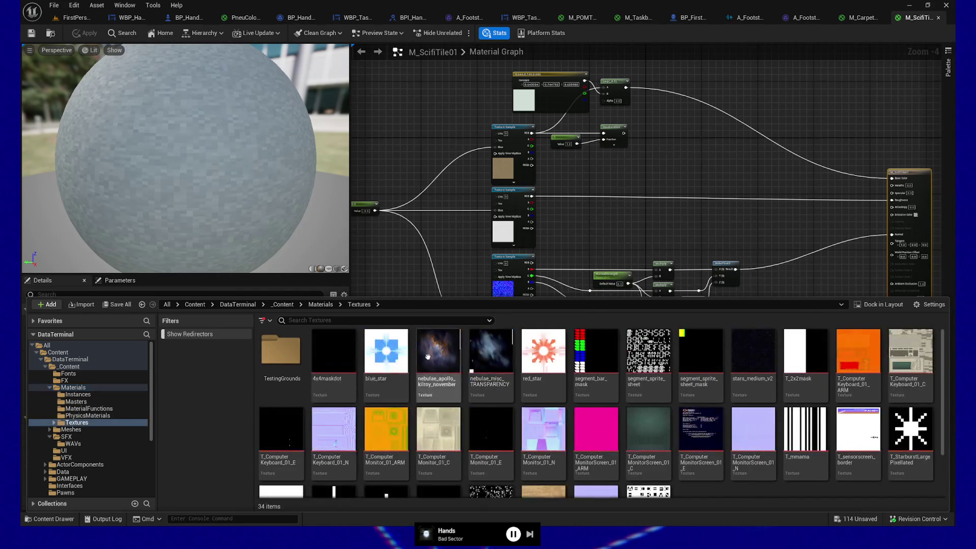
double_click(282, 336)
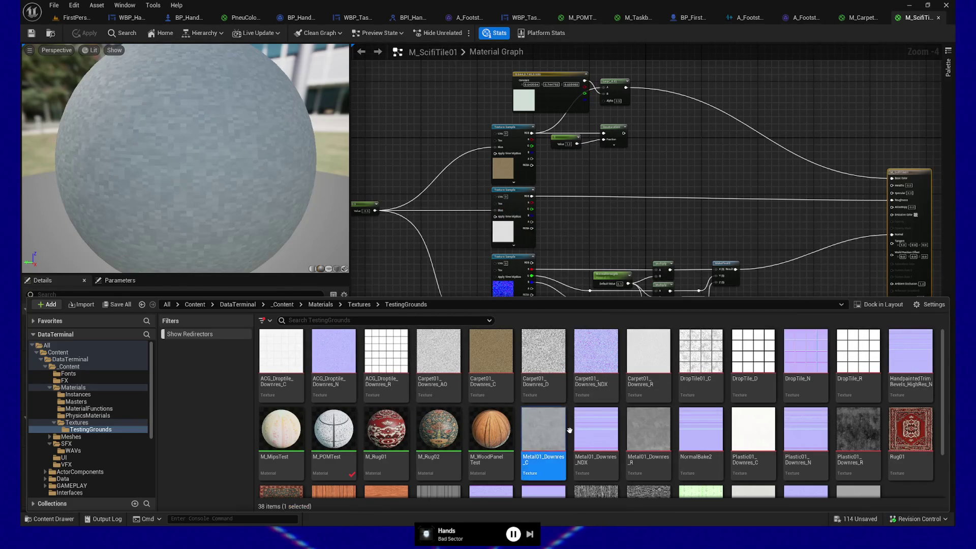
mouse_move(654, 428)
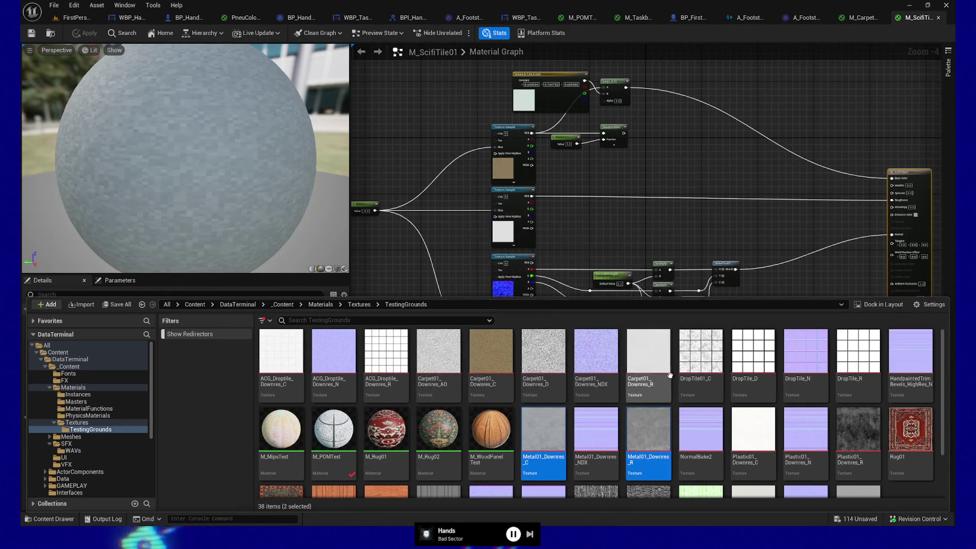
mouse_move(648, 437)
mouse_down()
mouse_move(521, 328)
mouse_move(437, 144)
mouse_move(402, 119)
mouse_up()
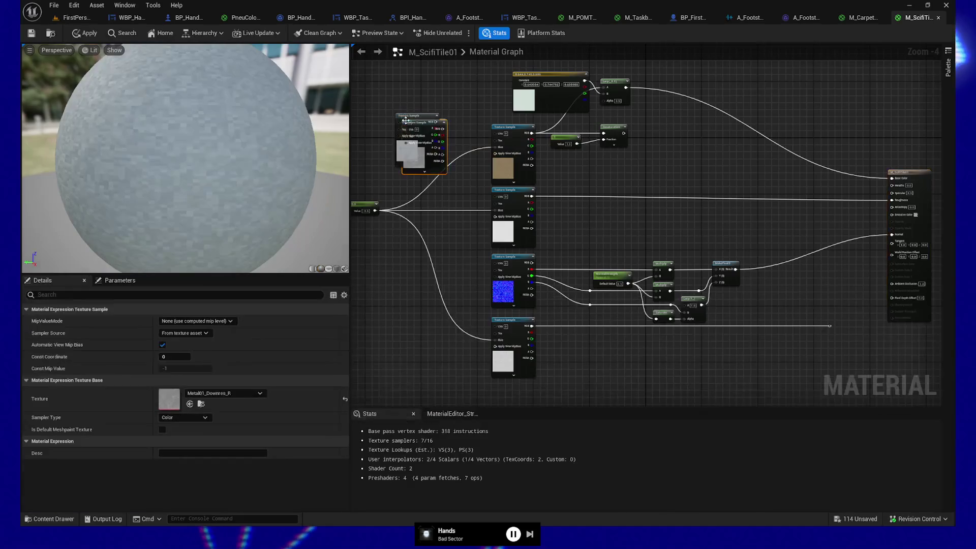
Step: Separate the two Metal01 texture nodes and place them beside the material output node
mouse_move(445, 241)
mouse_down()
mouse_move(531, 261)
mouse_move(532, 277)
mouse_up()
scroll(554, 121, up, 3)
mouse_move(458, 172)
mouse_down()
mouse_move(459, 130)
mouse_move(477, 99)
mouse_up()
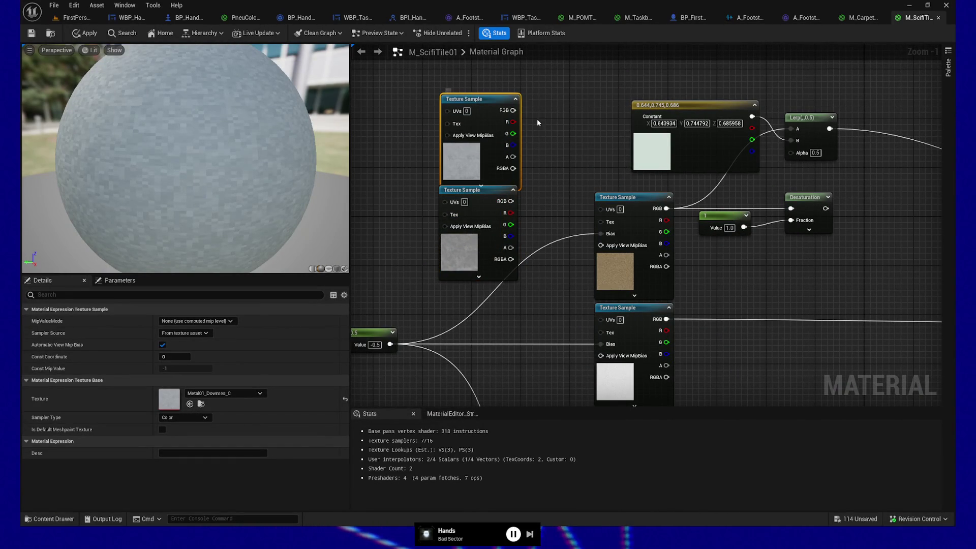
drag(451, 311, 486, 300)
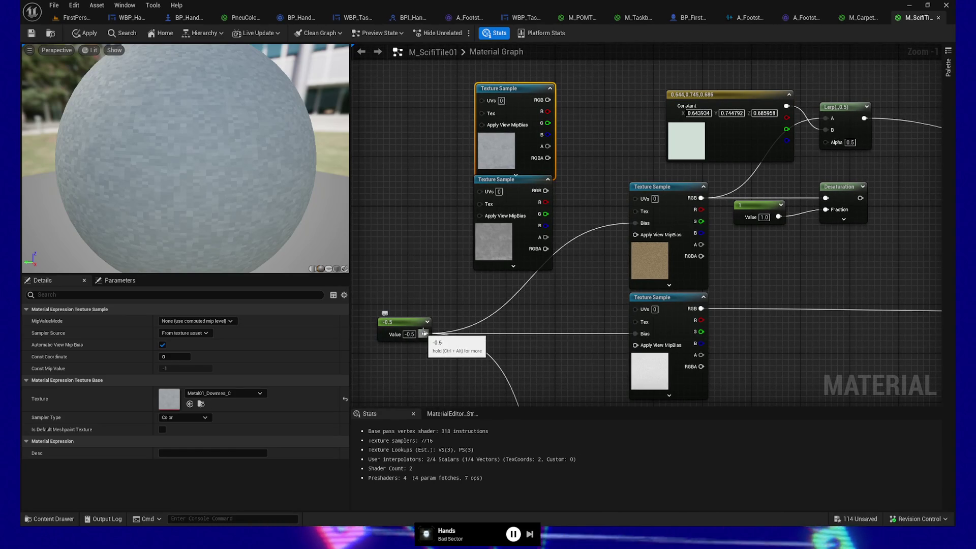
drag(621, 168, 474, 163)
scroll(467, 152, down, 2)
mouse_move(360, 96)
mouse_down()
mouse_move(719, 97)
mouse_move(890, 68)
mouse_up()
mouse_move(379, 170)
mouse_down()
mouse_move(818, 244)
mouse_move(540, 153)
mouse_move(734, 201)
mouse_up()
Step: Break the Normal link, wire the textures into Base Color and Roughness, and save
alt+click(731, 248)
drag(682, 74, 743, 237)
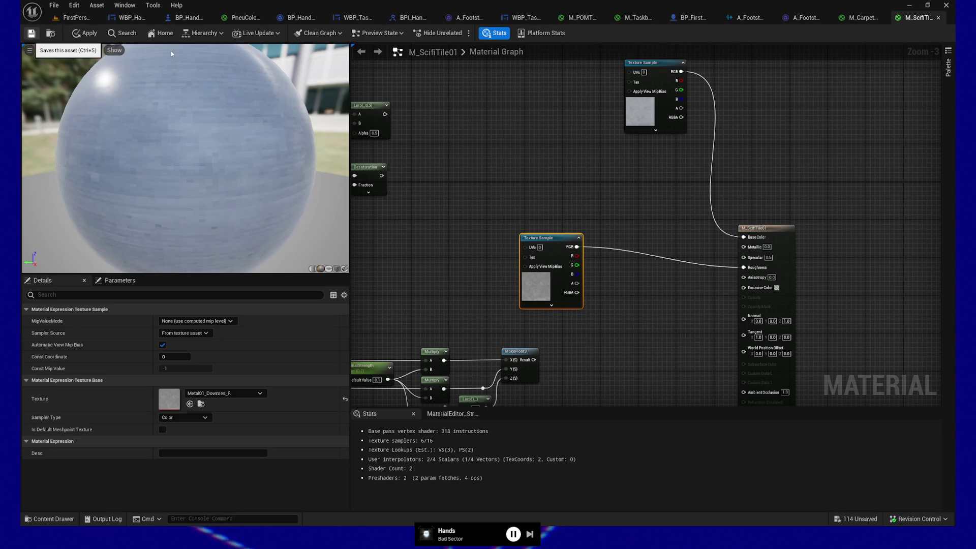
key(ctrl+s)
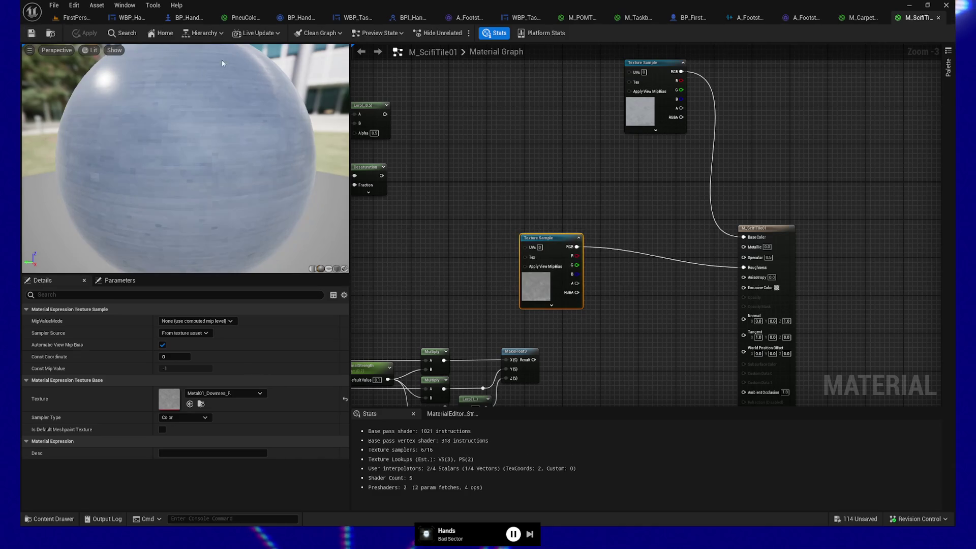
Step: Return to M_ScifiTile01 and scroll the material's Details down to Phys Material
click(80, 20)
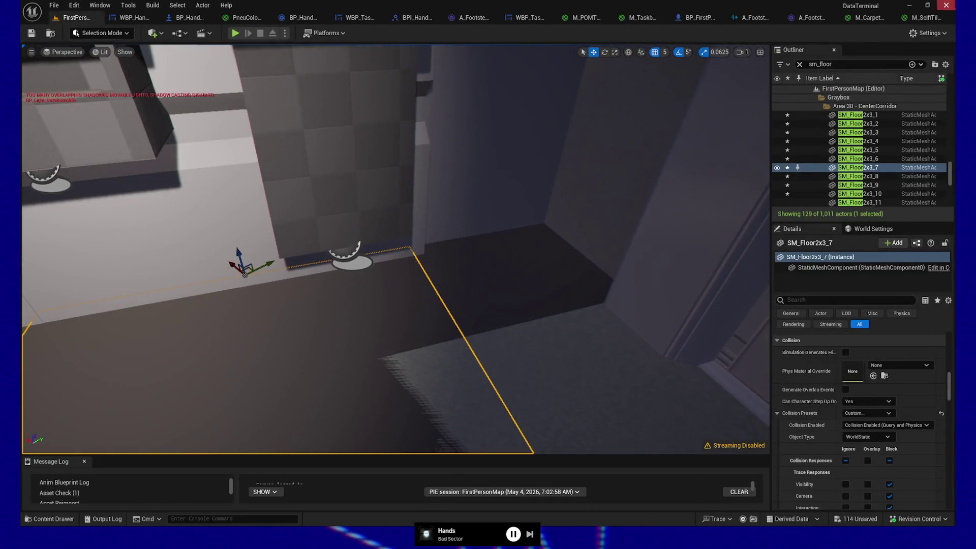
click(917, 17)
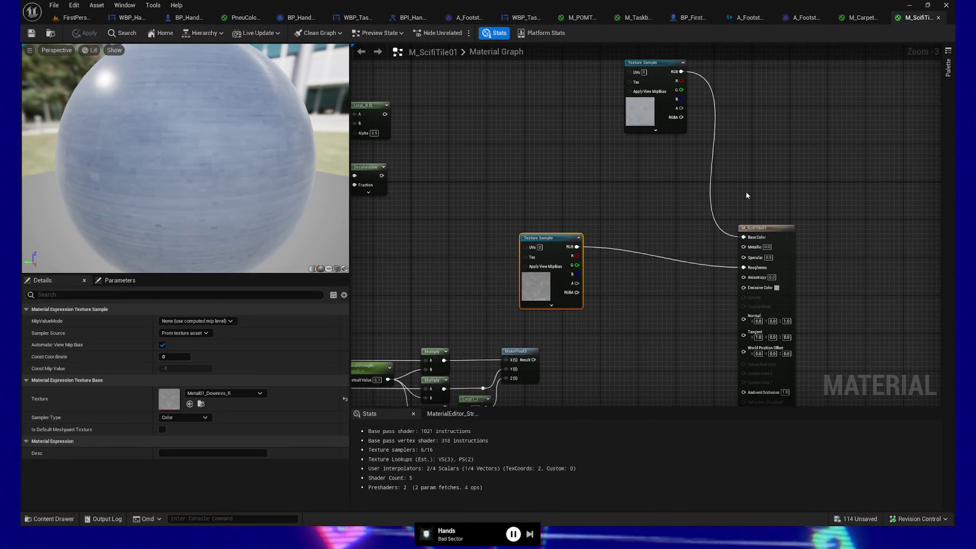
click(750, 230)
scroll(138, 403, down, 8)
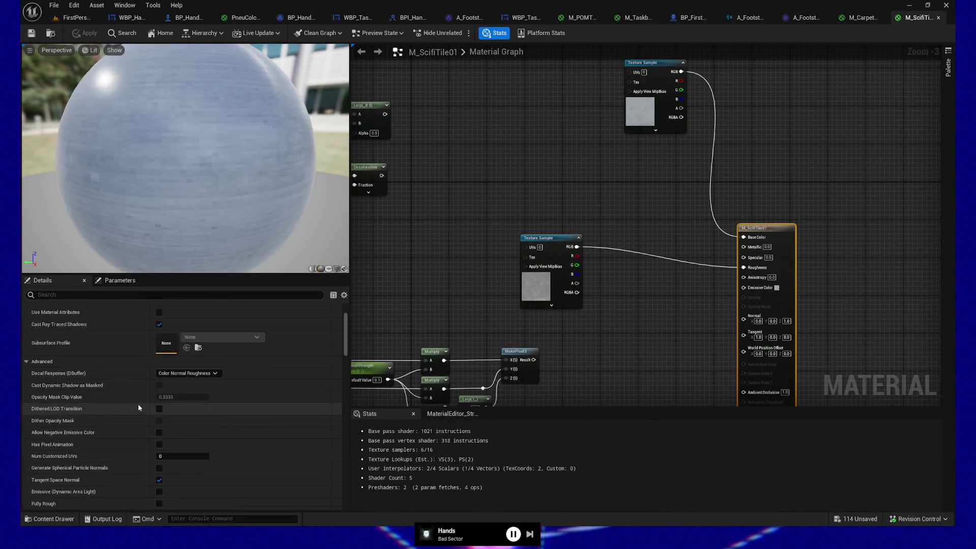
scroll(137, 404, down, 15)
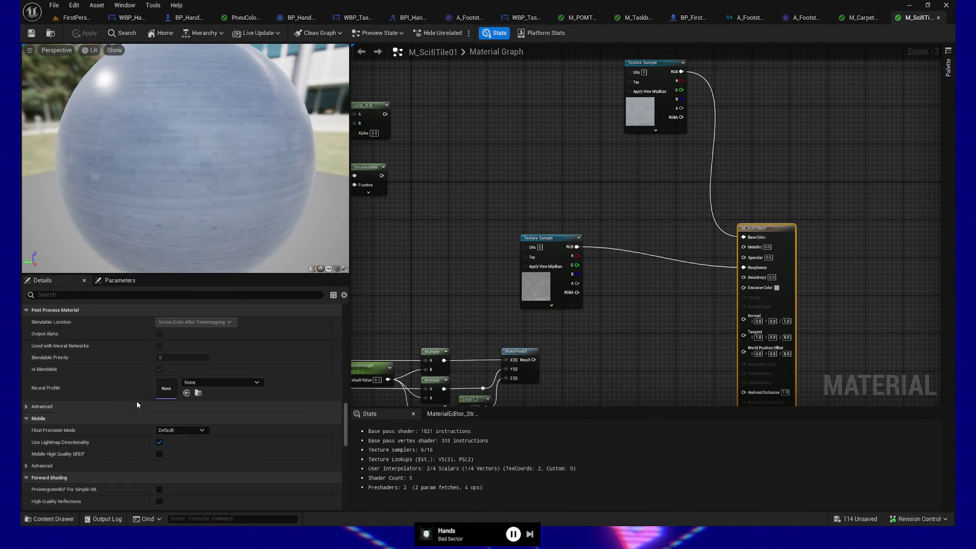
scroll(137, 400, down, 3)
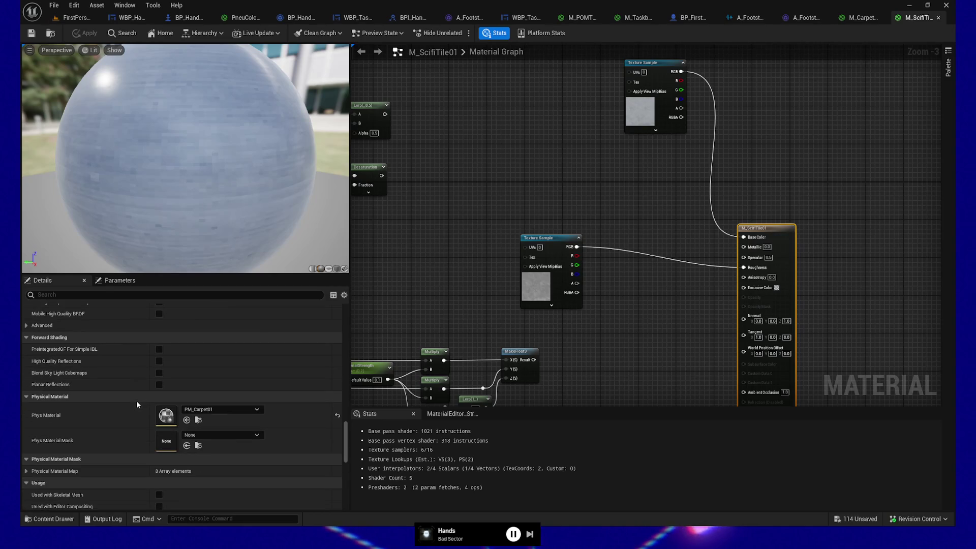
Step: Check the Phys Material list filtered by 'pm' to find PM_Carpet01, then bring up the Content Drawer
click(223, 409)
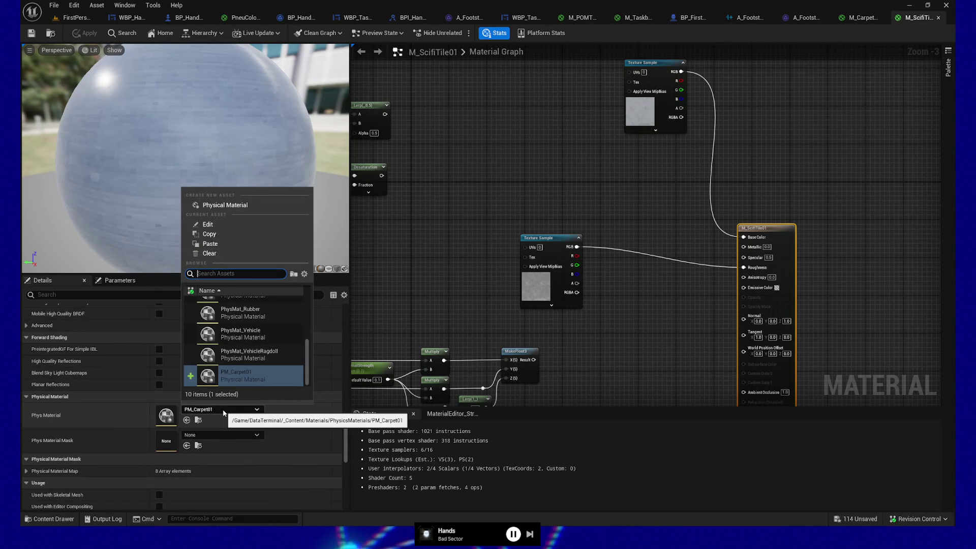
text(pm_)
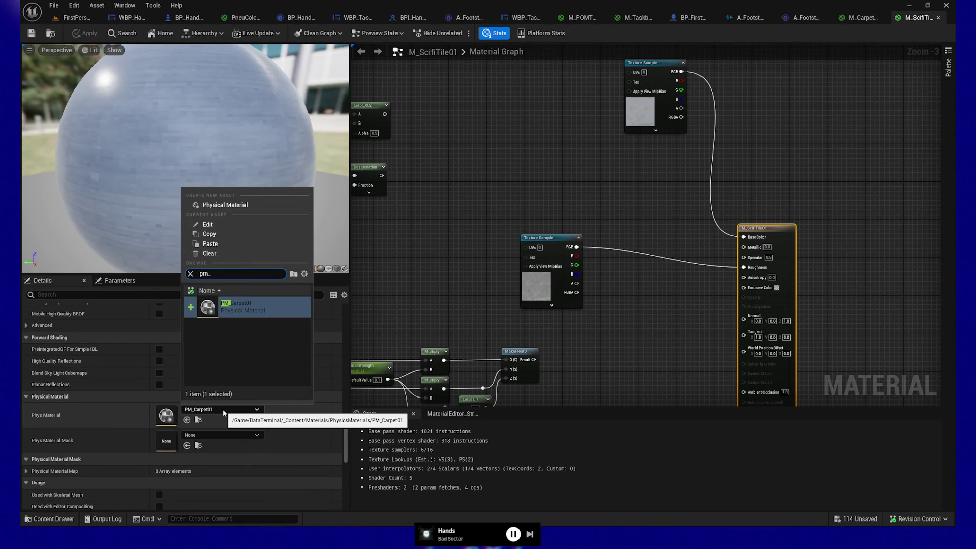
click(419, 219)
click(50, 519)
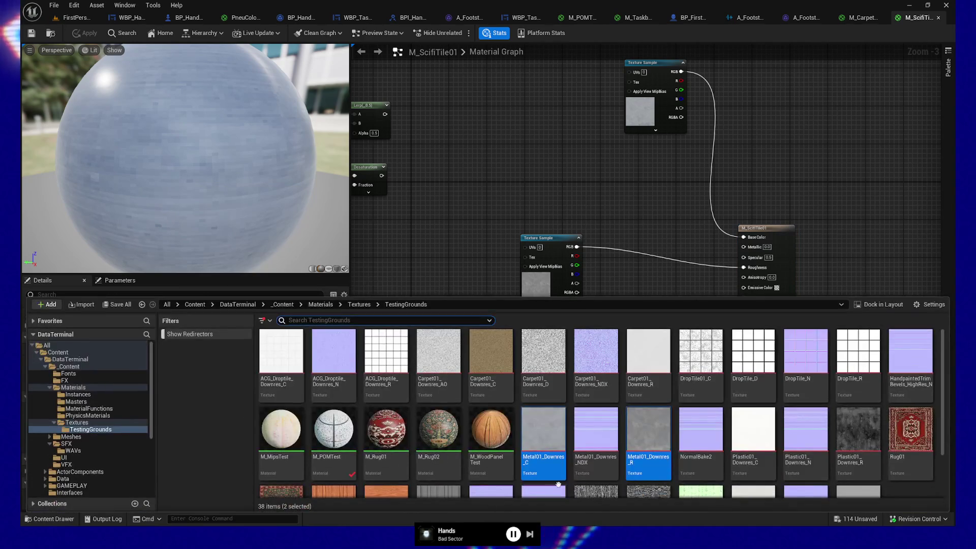
Step: Search all content for 'pm_' and show PM_Carpet01 in its PhysicsMaterials folder
click(49, 346)
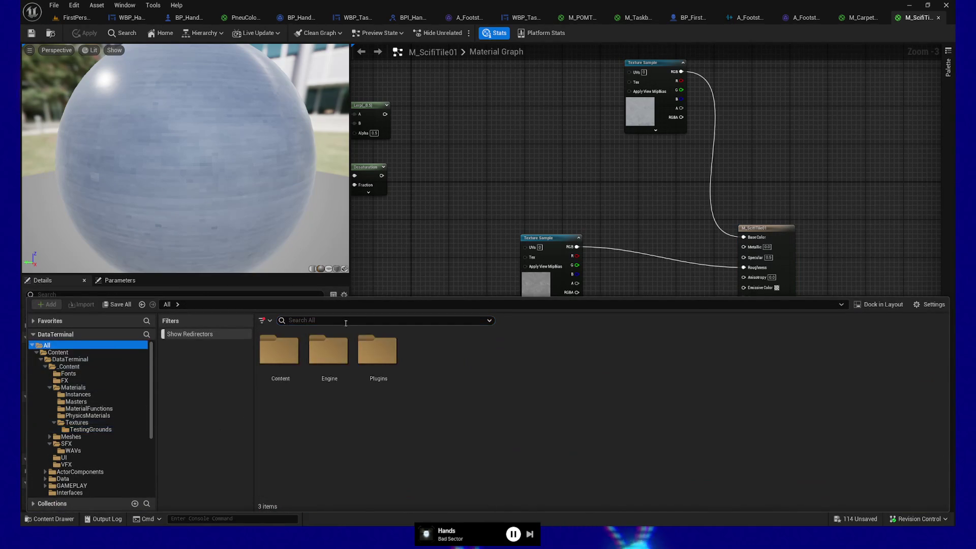
text(pm_)
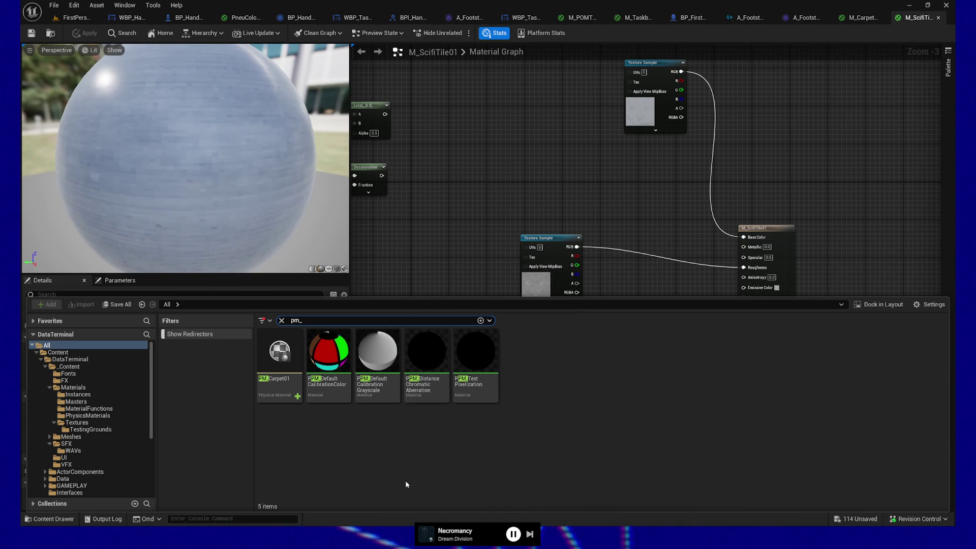
click(281, 388)
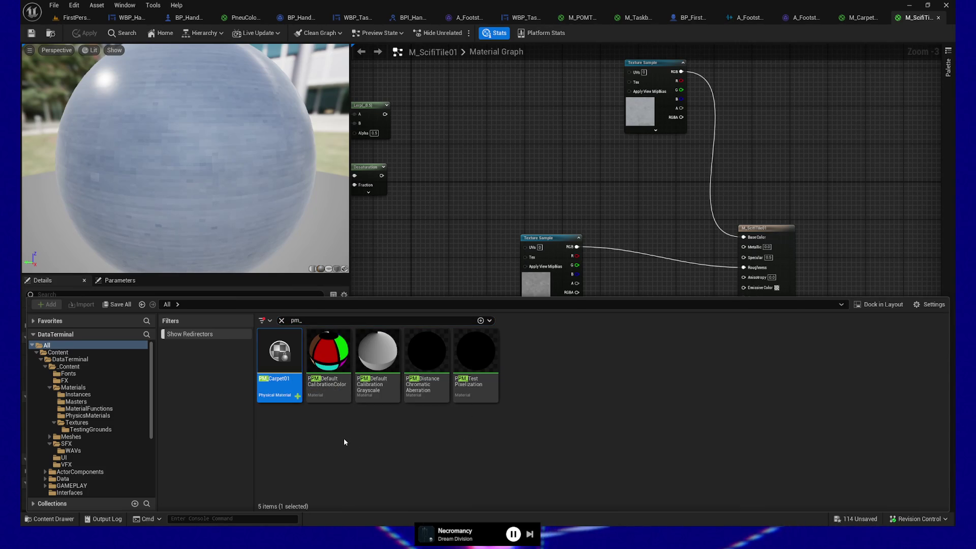
mouse_move(308, 387)
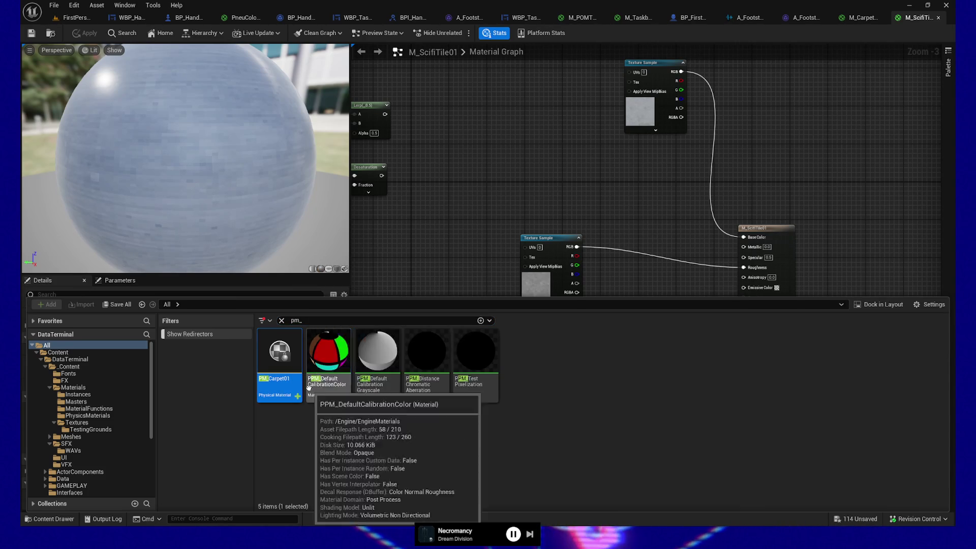
right_click(282, 362)
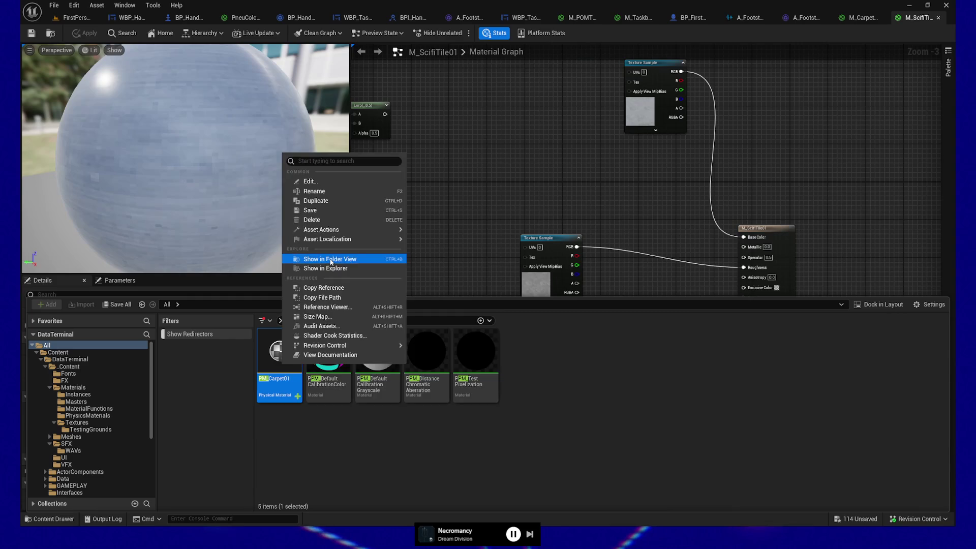
click(329, 258)
Step: Duplicate PM_Carpet01 and name the copy PM_Scifi01
right_click(285, 354)
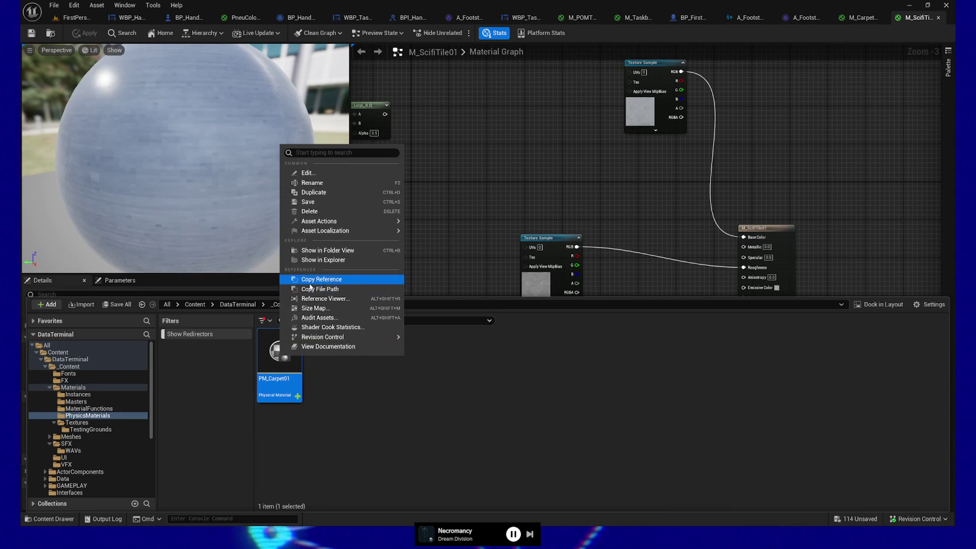
click(320, 192)
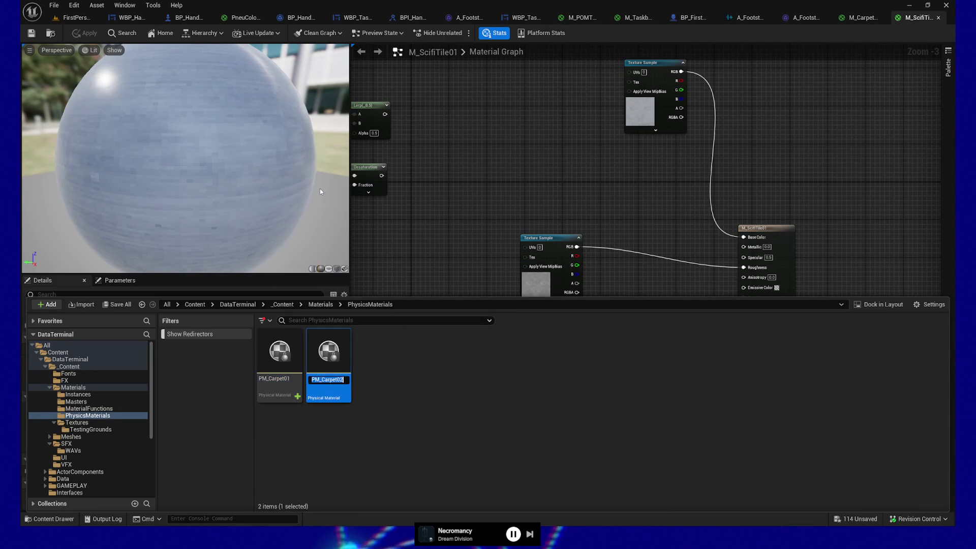
key(shift+Left)
key(shift+Left)
key(shift+Left)
text(Scifi01)
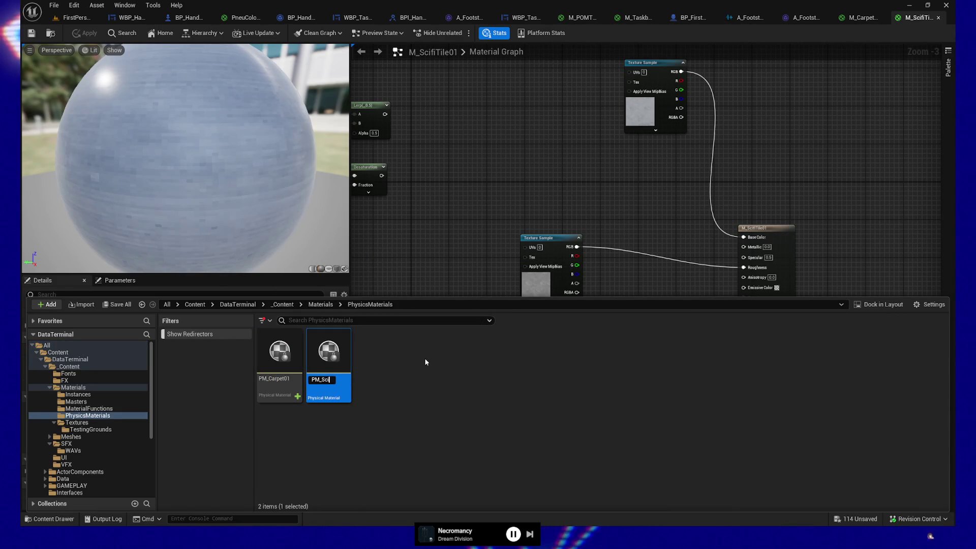
key(Return)
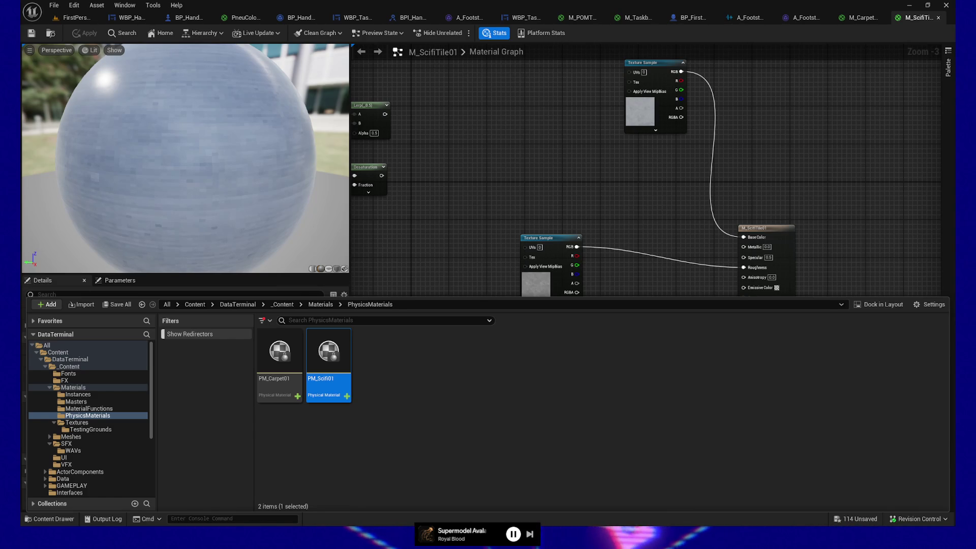
Step: Switch to the Steam window showing the Parking Garage Rally Circuit store page
key(alt+Tab)
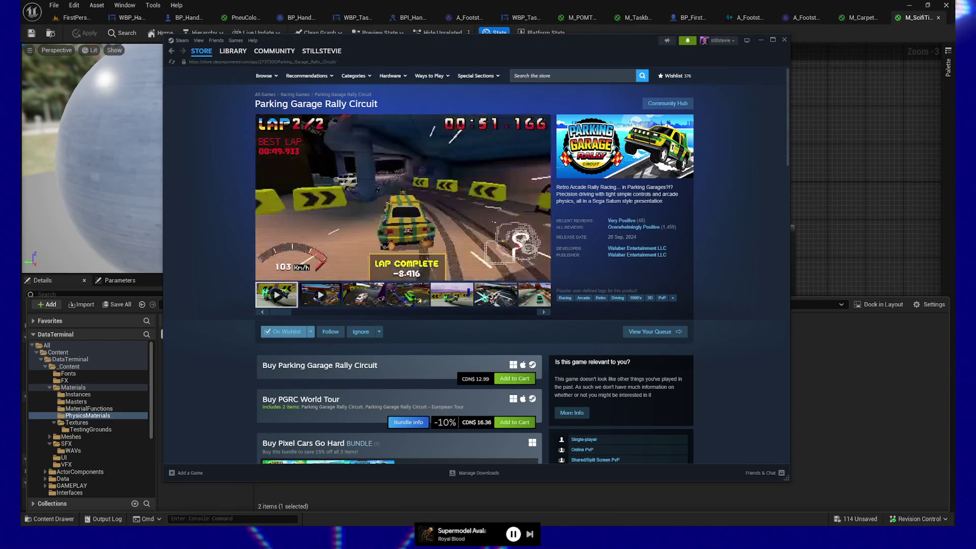
mouse_move(648, 231)
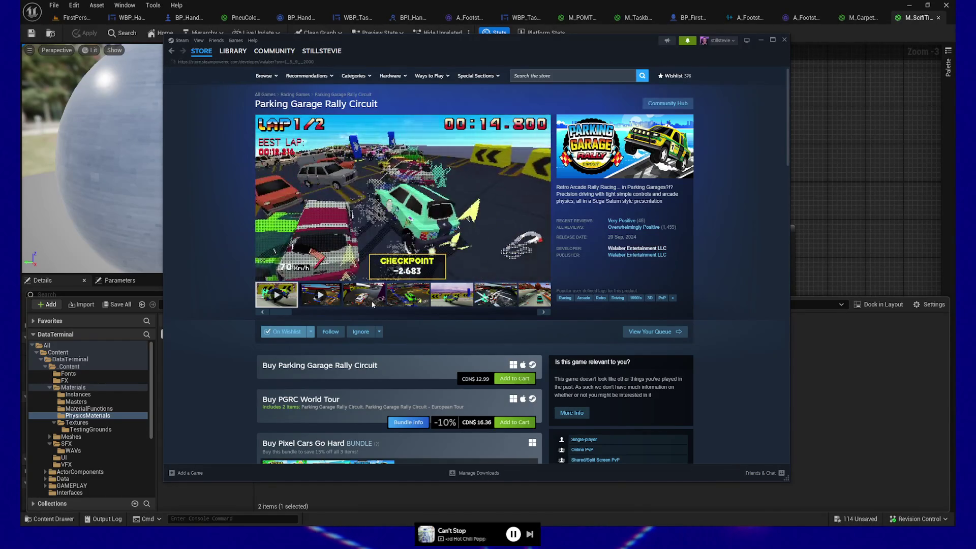
Step: Open Walaber Entertainment's developer page, scroll through its four games, then check notifications and hide Steam
click(633, 250)
scroll(282, 323, down, 5)
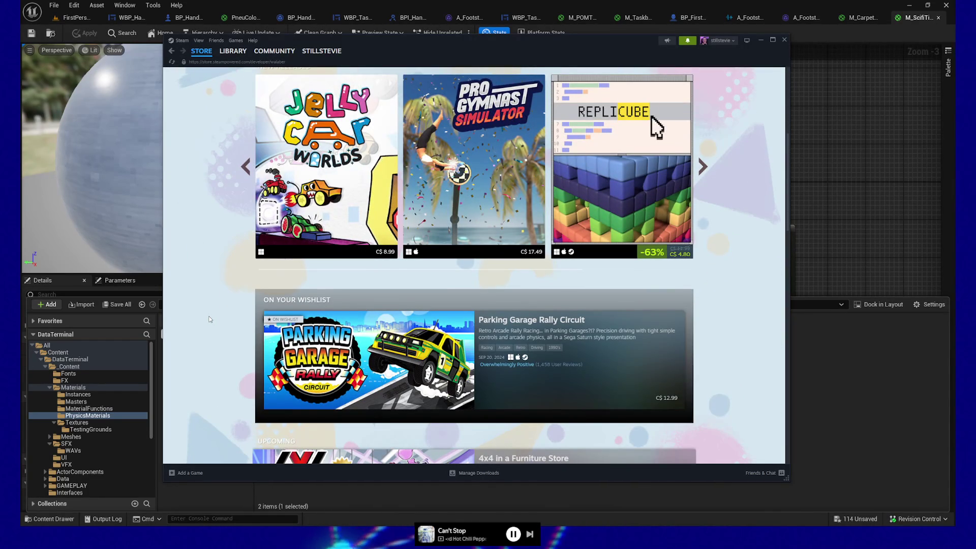
scroll(209, 319, down, 4)
scroll(209, 320, down, 1)
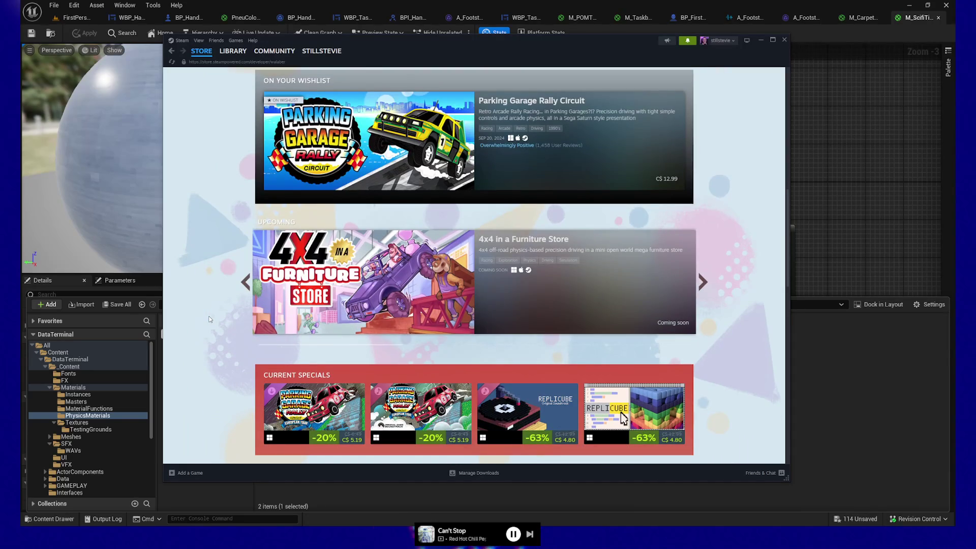
scroll(208, 319, down, 3)
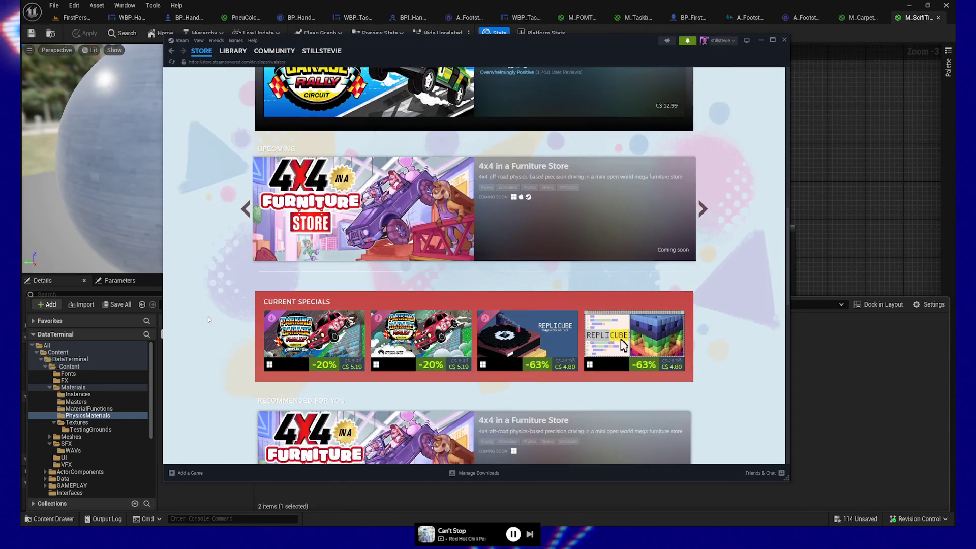
scroll(208, 319, down, 5)
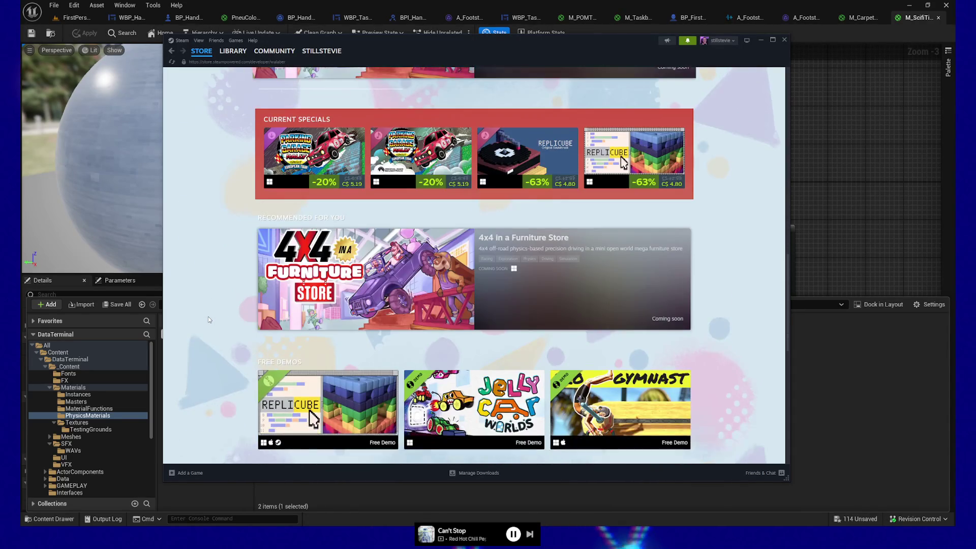
scroll(208, 319, down, 8)
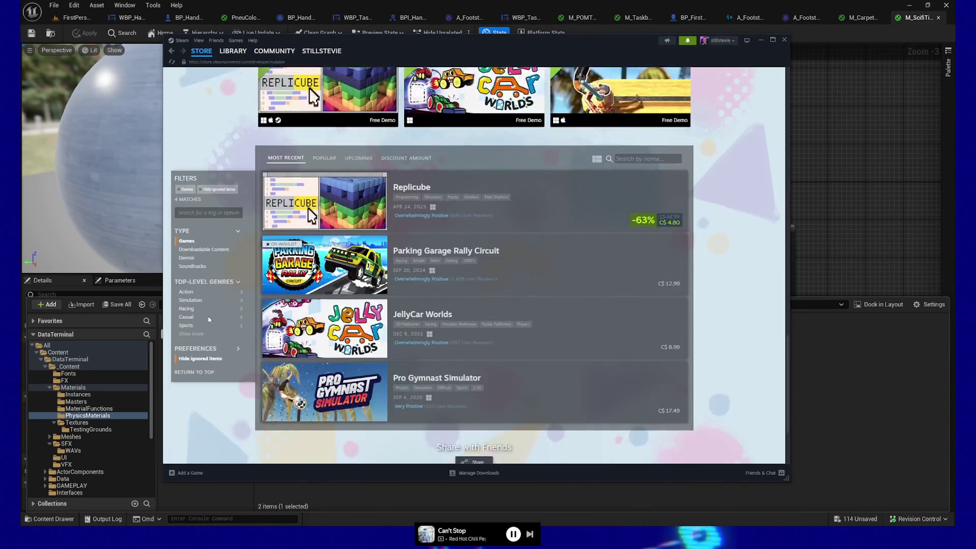
scroll(208, 319, up, 1)
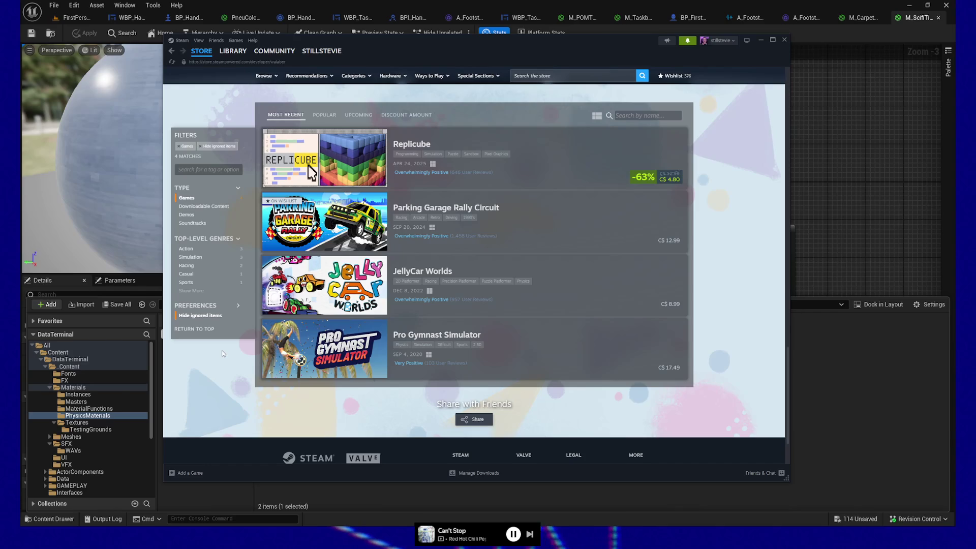
drag(369, 221, 517, 228)
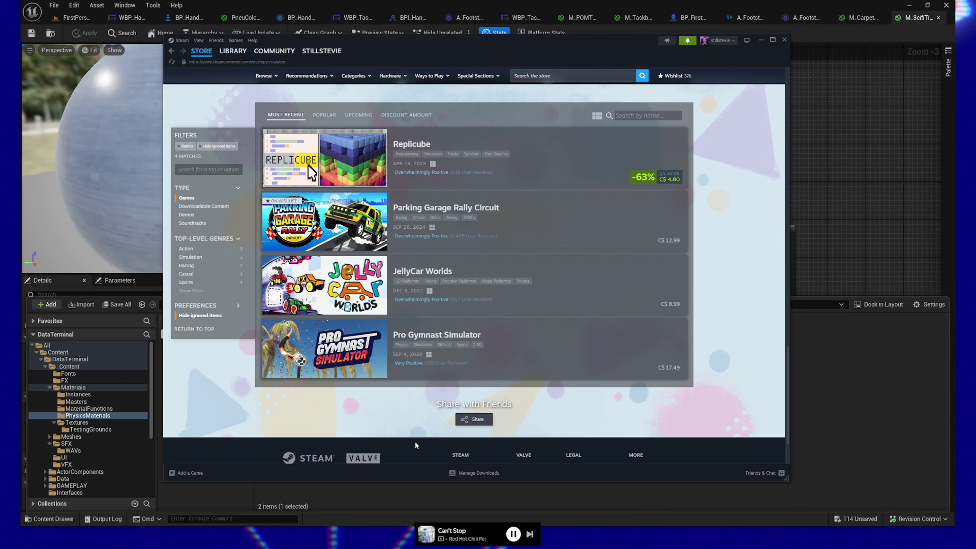
click(692, 41)
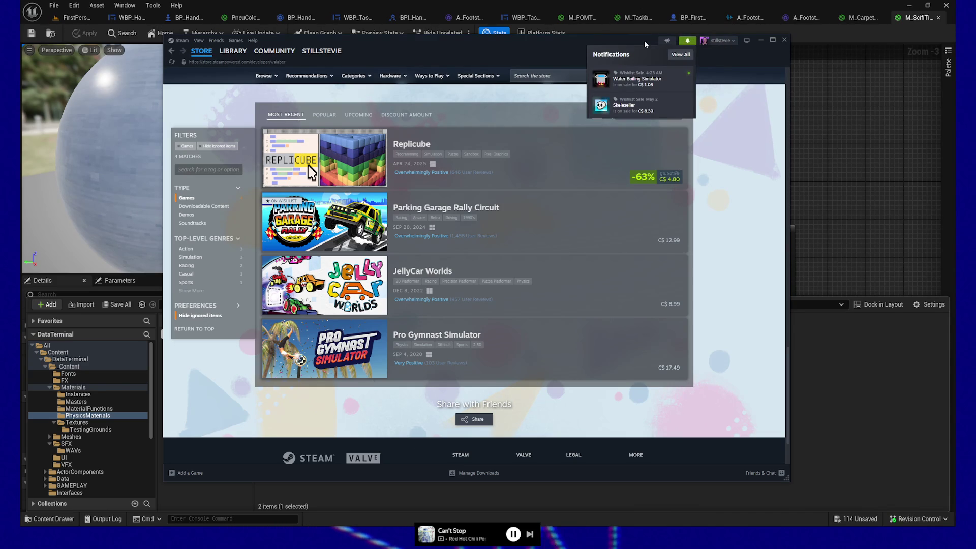
click(687, 40)
Step: Set PM_Scifi01's Surface Type to ScifiFloor01 and save it
click(761, 40)
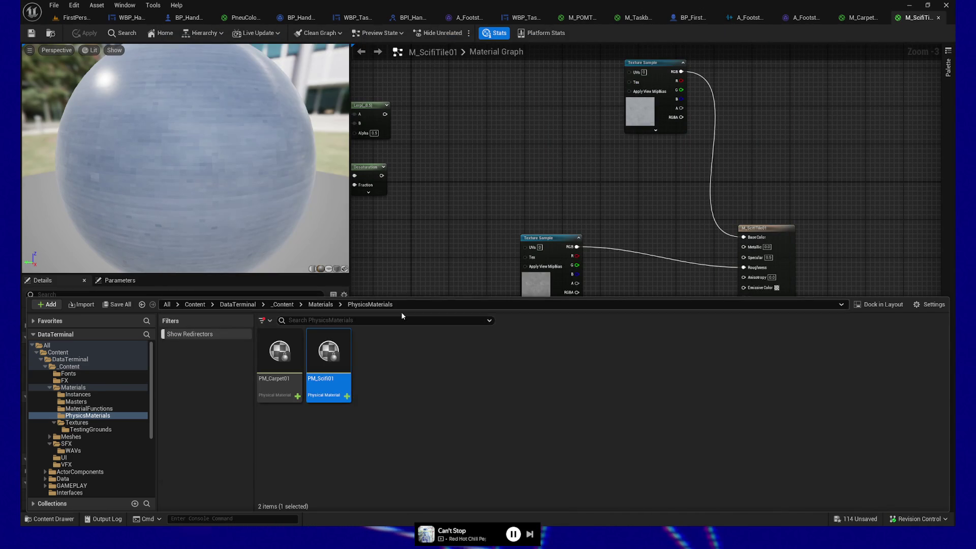
drag(403, 299, 413, 395)
click(425, 268)
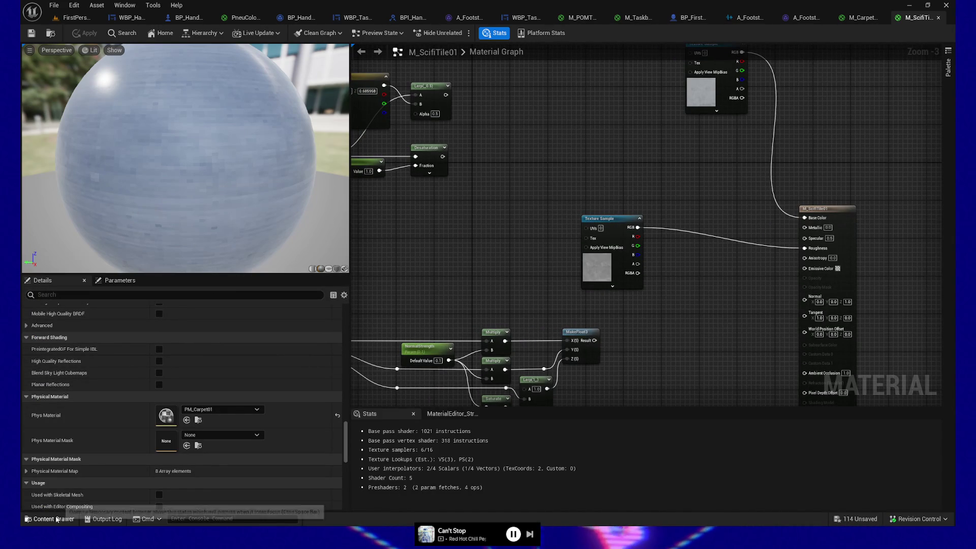
key(ctrl+space)
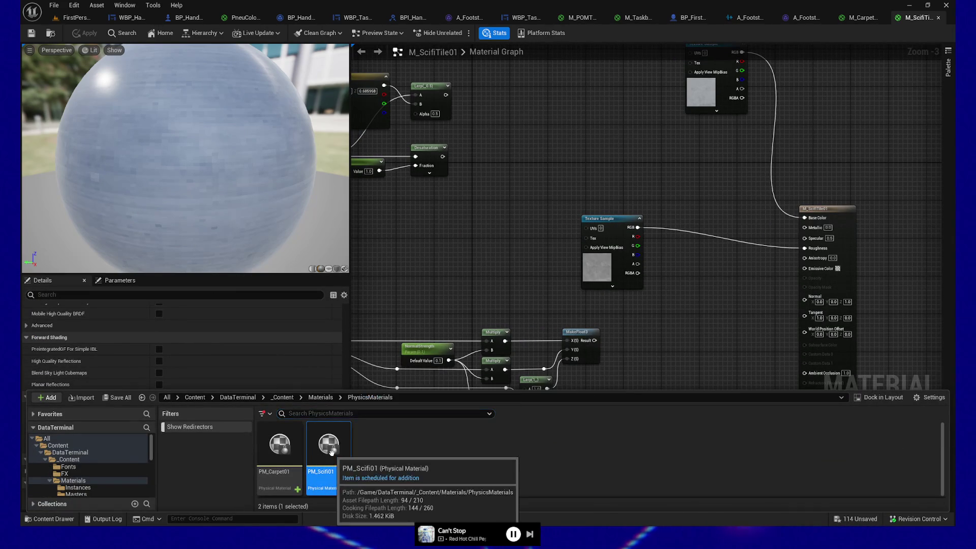
double_click(333, 457)
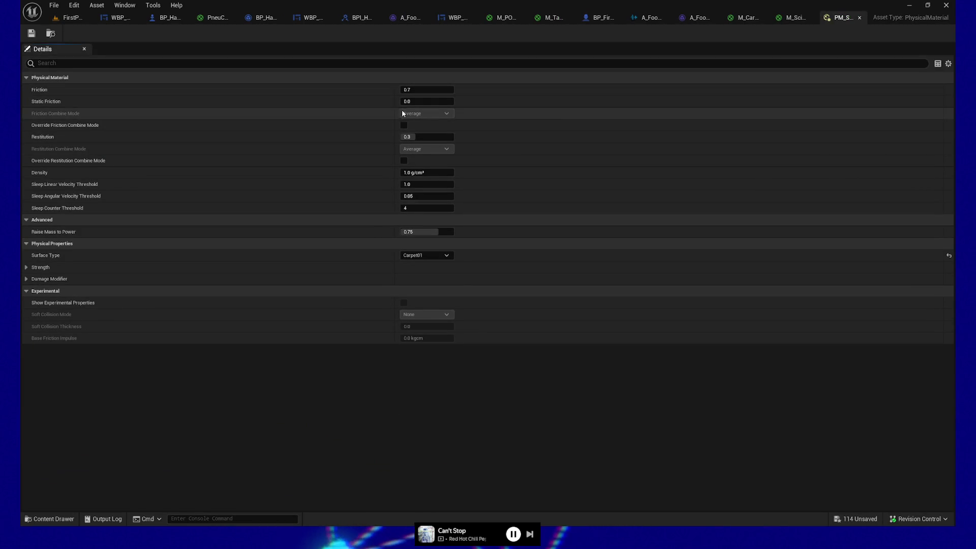
click(437, 256)
click(426, 289)
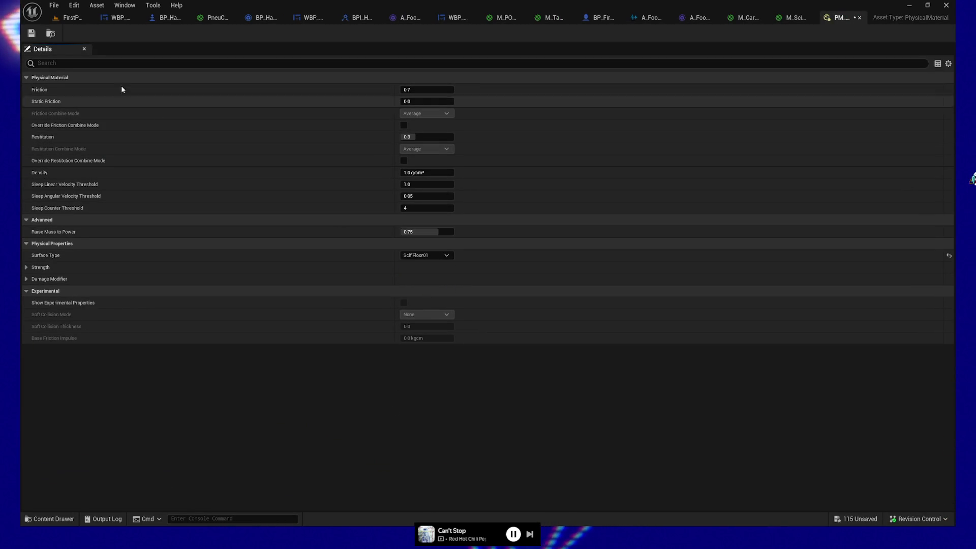
click(31, 33)
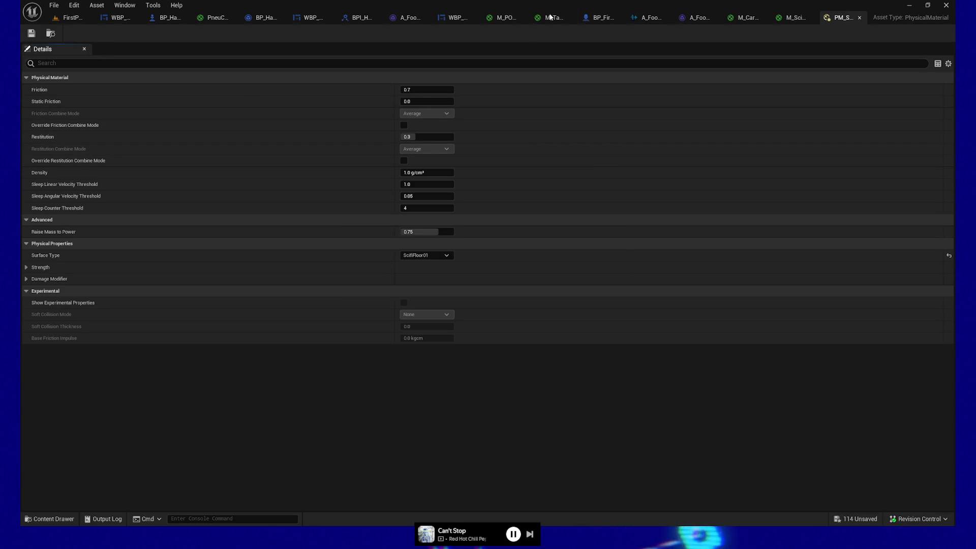
Step: Assign PM_Scifi01 as M_ScifiTile01's Phys Material, save, and return to FirstPersonMap
click(793, 17)
click(244, 410)
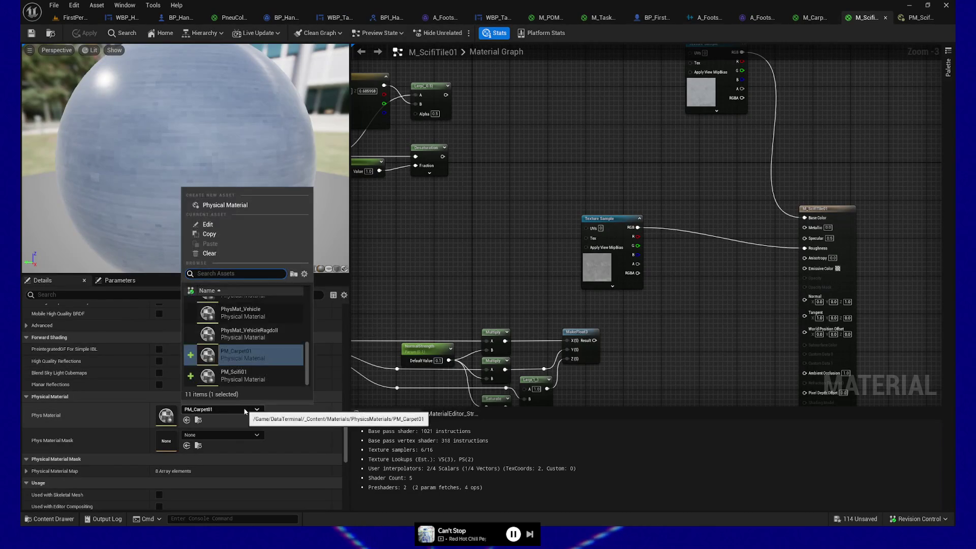
click(242, 375)
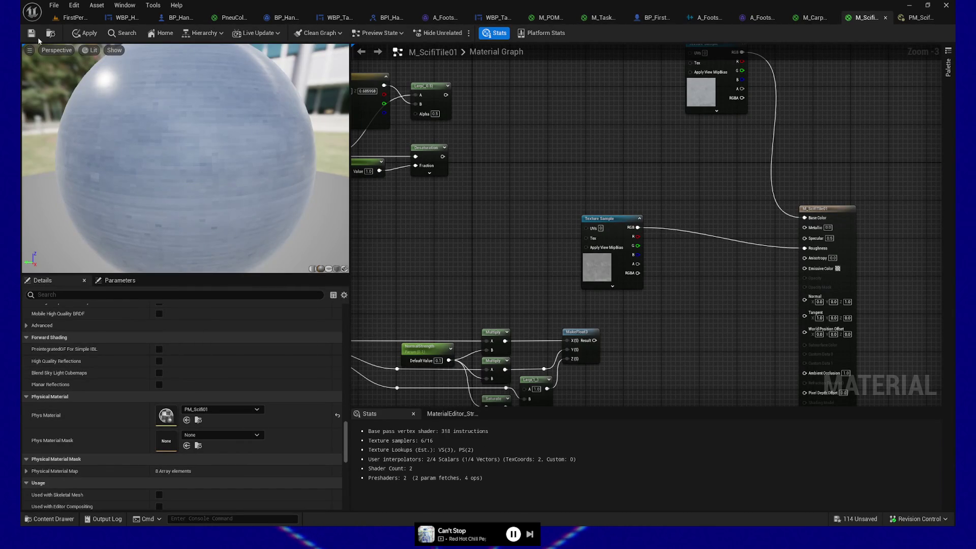
click(33, 34)
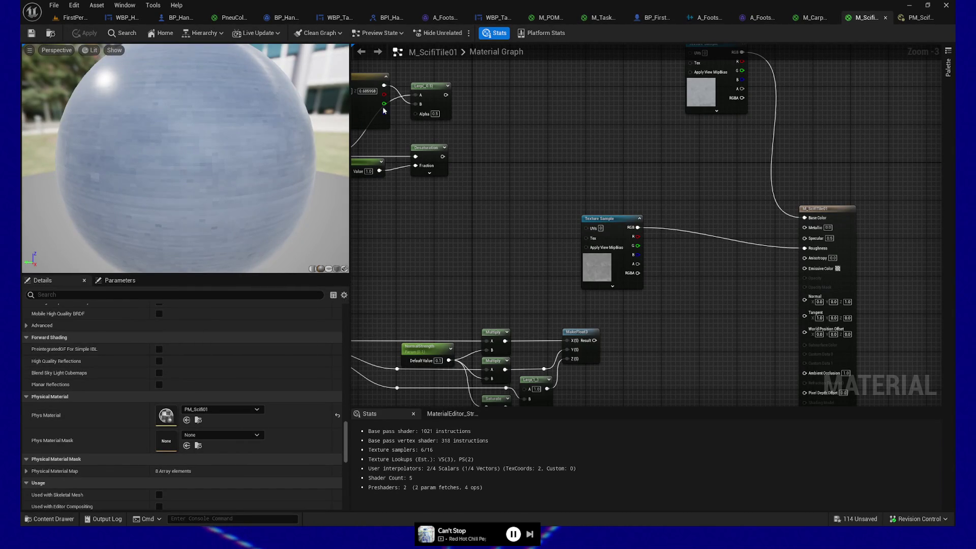
click(81, 17)
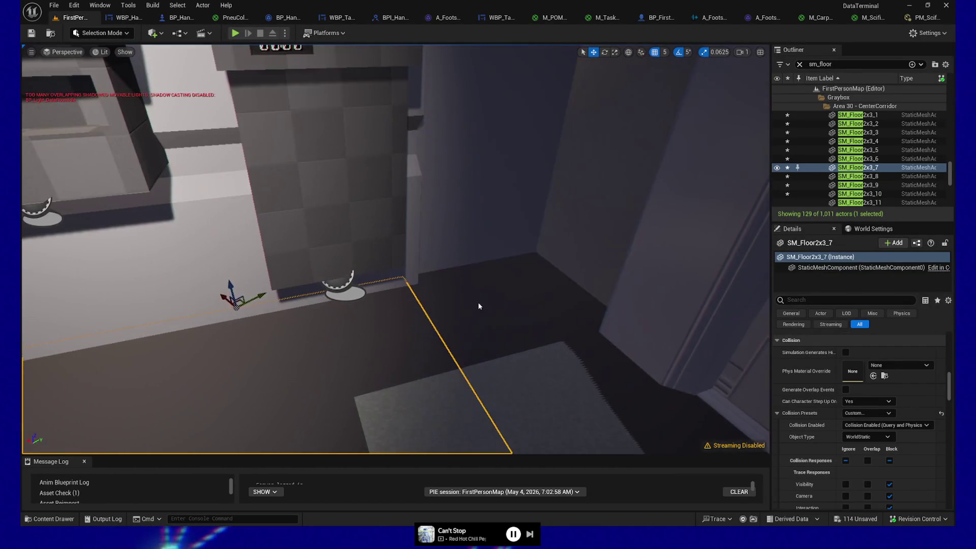
Step: Select the 18 corridor floor pieces, including SM_Floor2x3_9, _10, _12 and SM_Floor3xWedge_4
ctrl+click(480, 305)
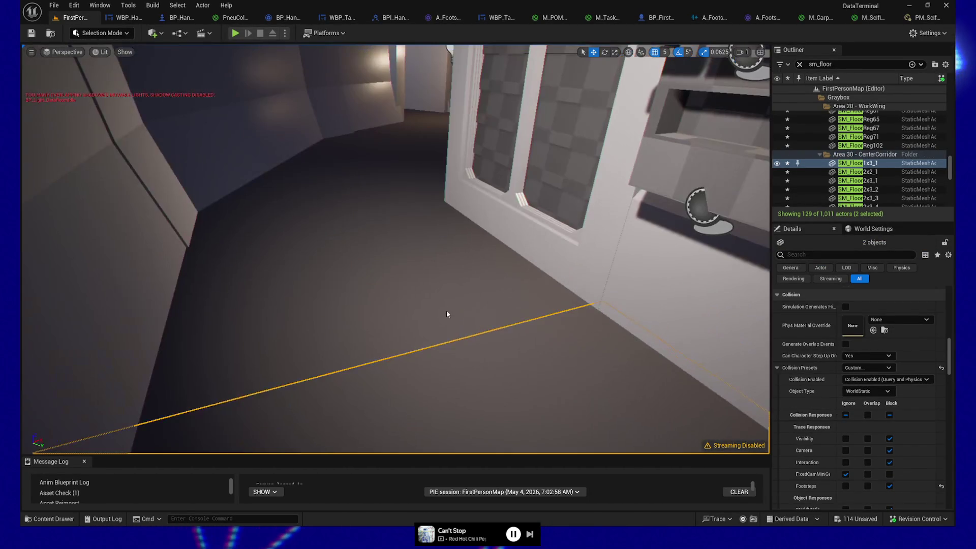
ctrl+click(349, 148)
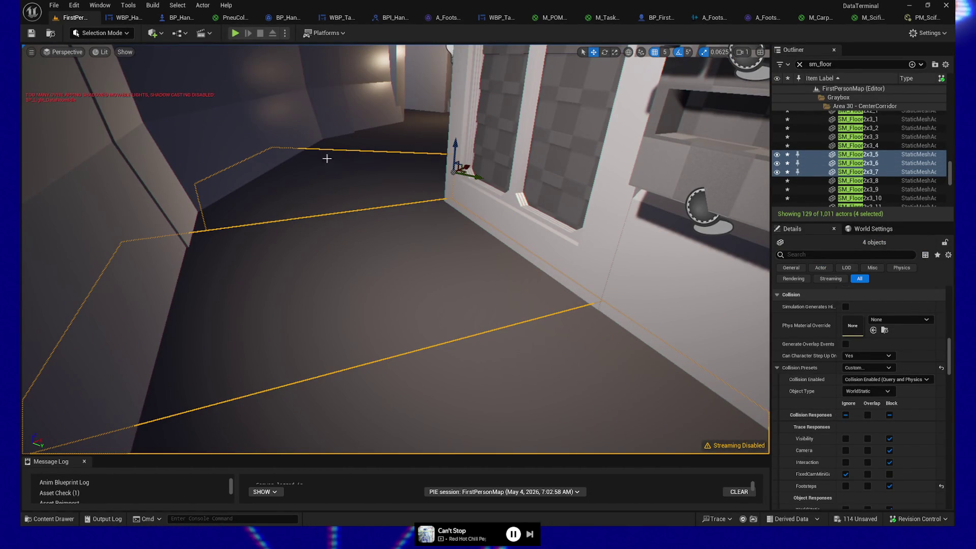
ctrl+click(208, 215)
ctrl+click(289, 207)
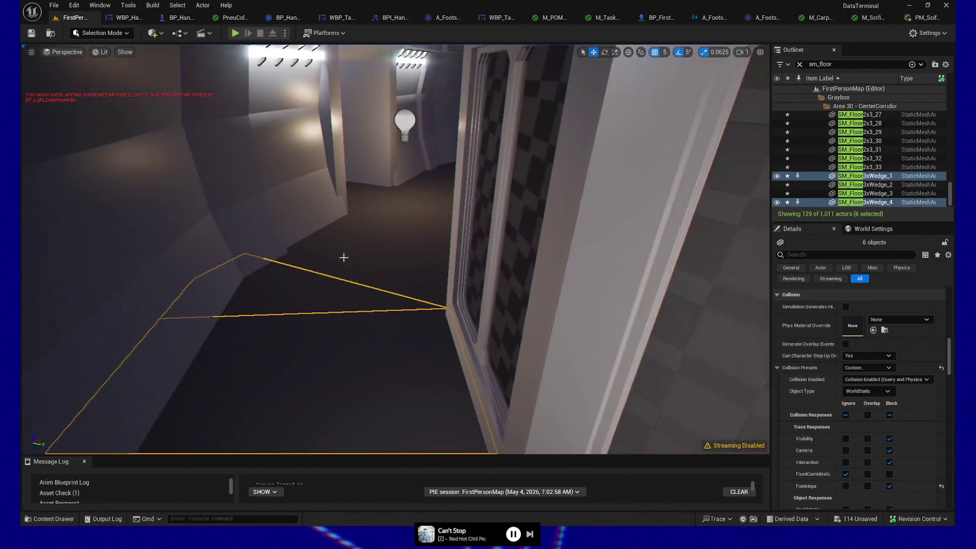
ctrl+click(372, 236)
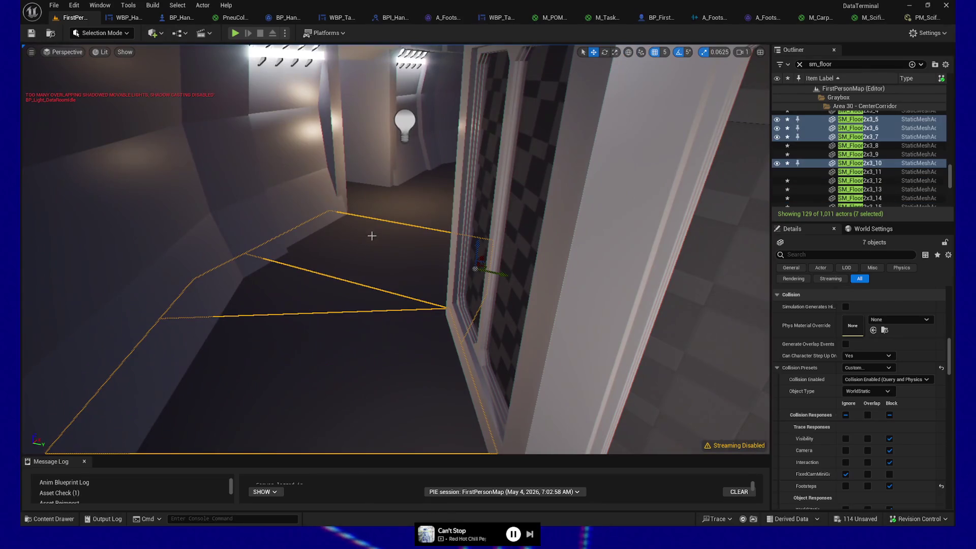
ctrl+click(392, 212)
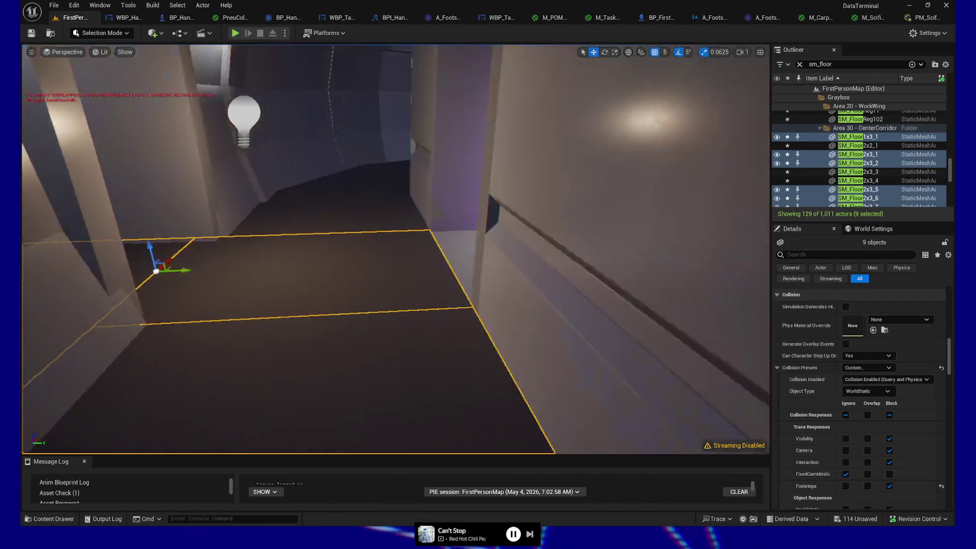
ctrl+click(357, 209)
ctrl+click(349, 190)
drag(321, 269, 321, 269)
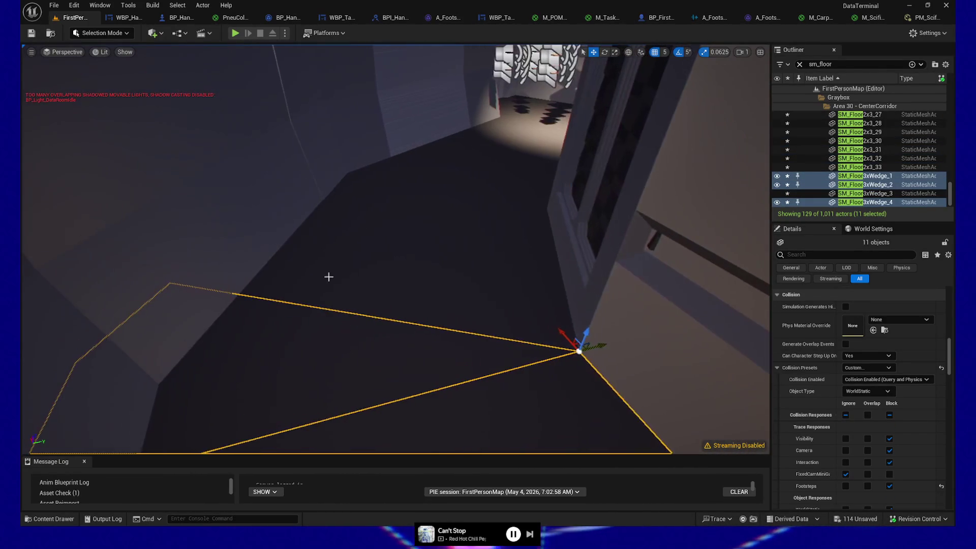
ctrl+click(375, 246)
ctrl+click(436, 175)
ctrl+click(470, 160)
drag(471, 161, 470, 161)
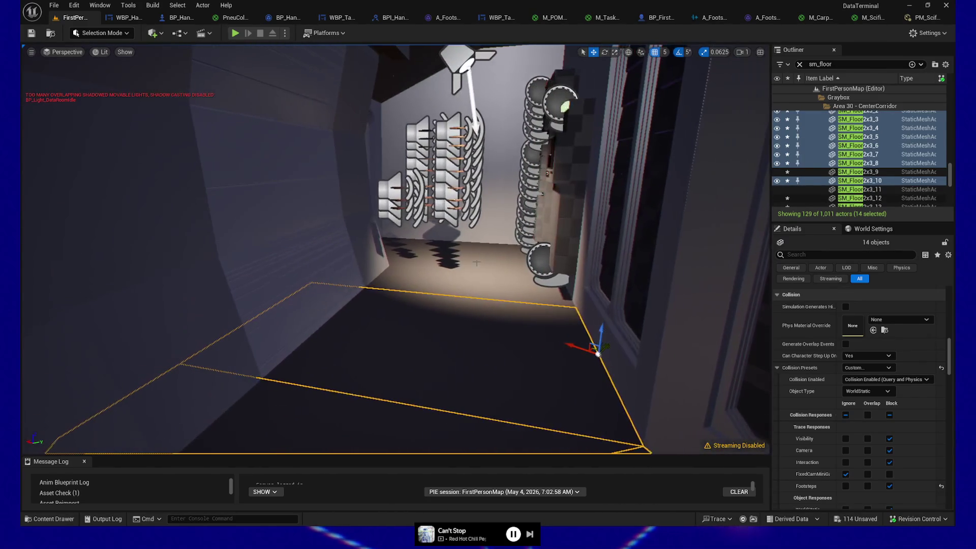
ctrl+click(463, 267)
ctrl+click(463, 268)
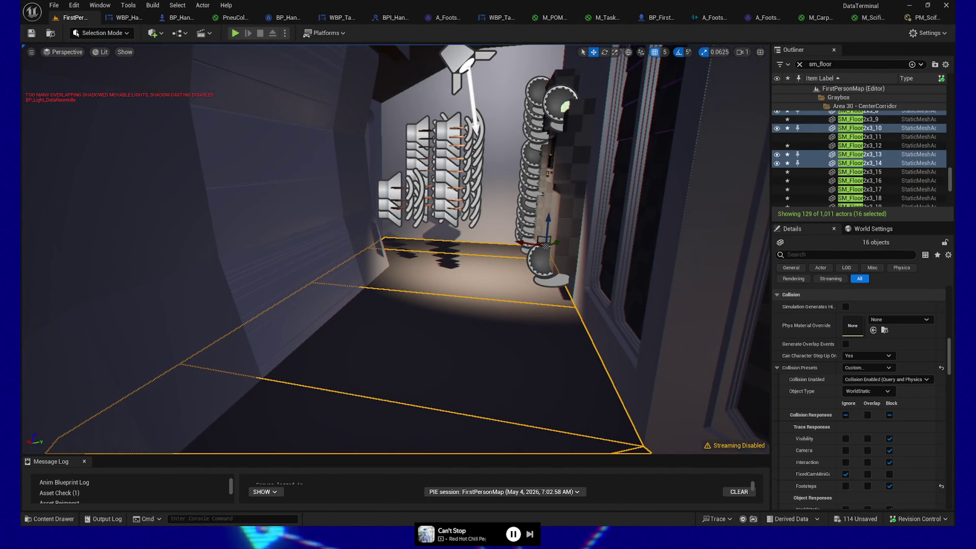
drag(463, 267, 463, 268)
drag(405, 305, 401, 319)
ctrl+click(401, 319)
drag(483, 263, 484, 263)
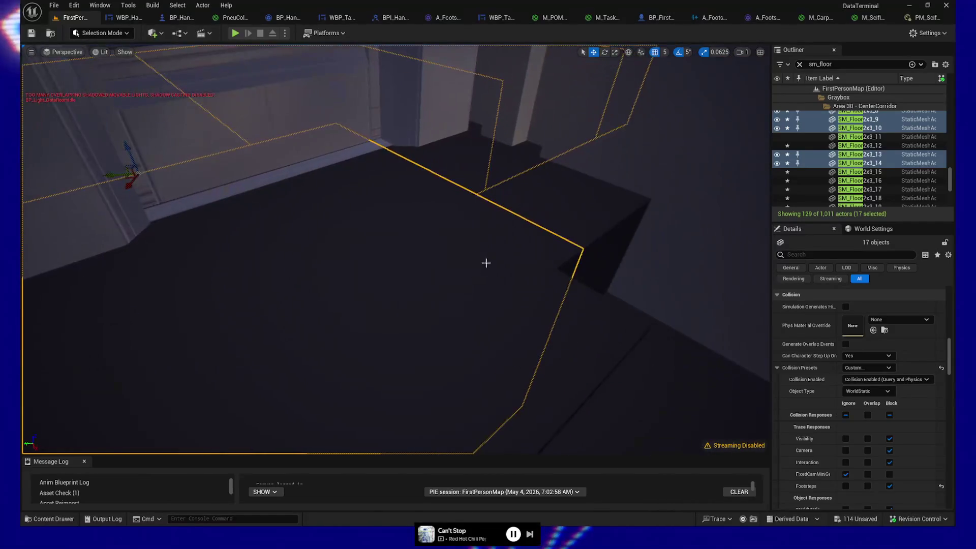
ctrl+click(551, 208)
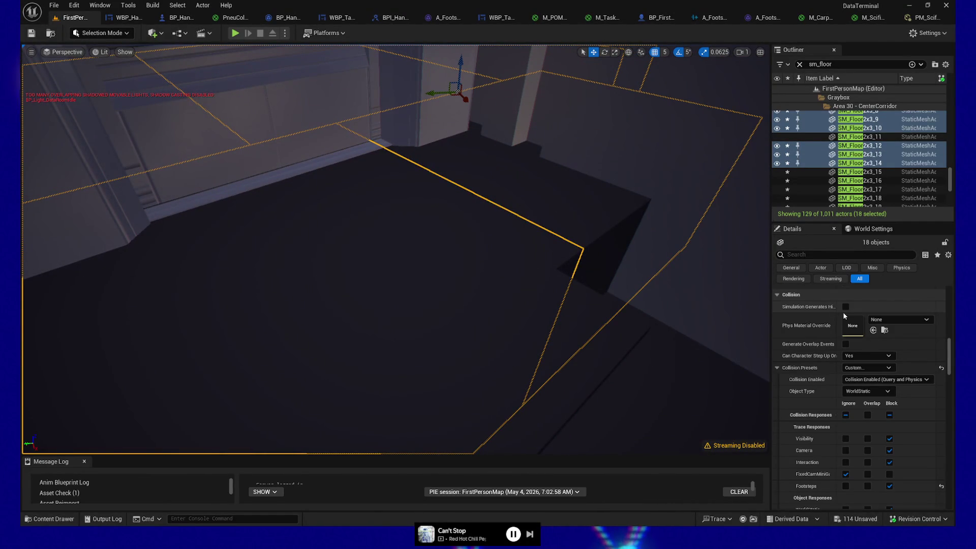
Step: Set the selected floors' Element 0 material to M_ScifiTile01
scroll(904, 343, up, 8)
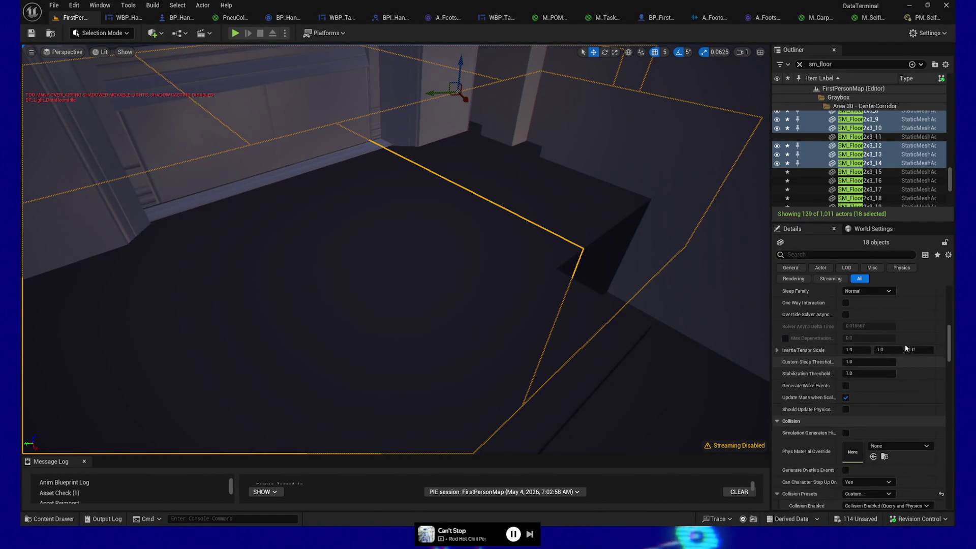
scroll(906, 347, up, 5)
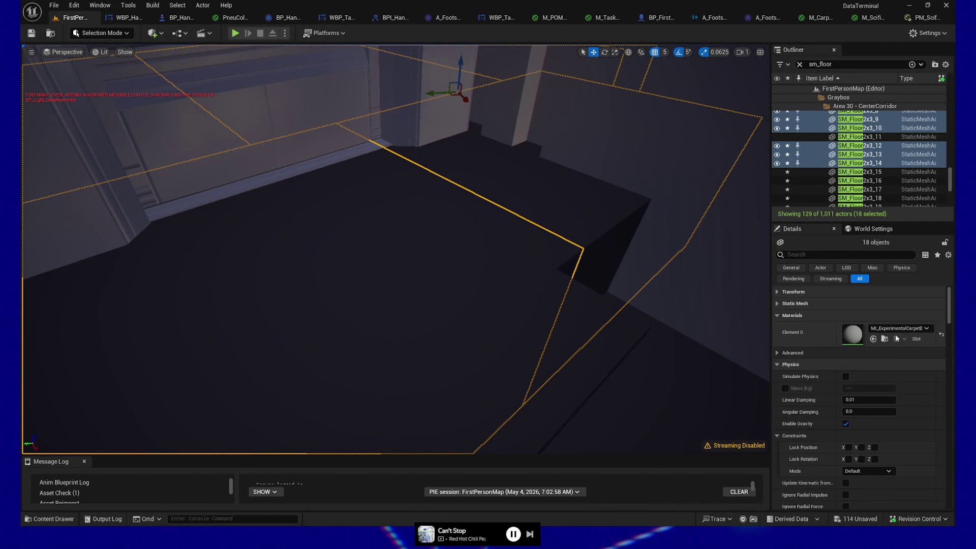
click(895, 328)
text(_)
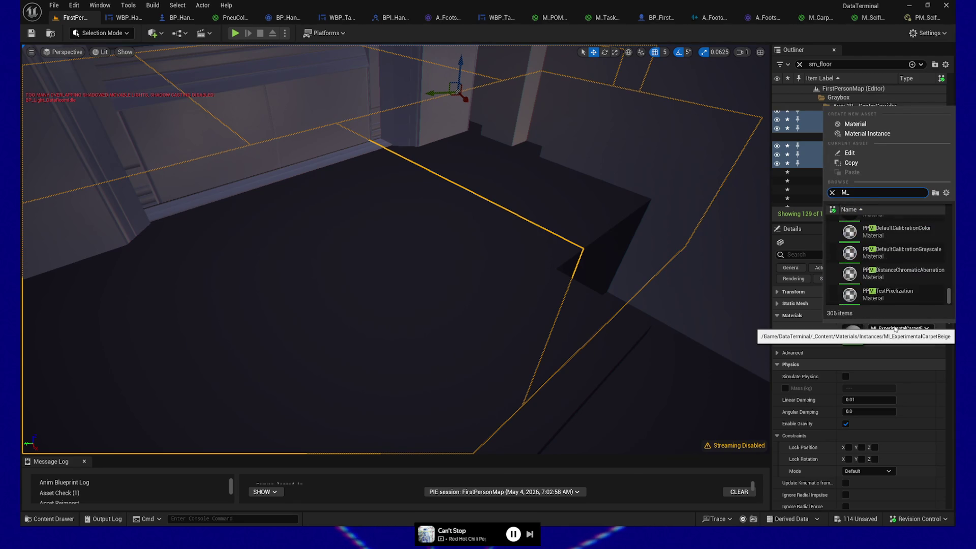
text(scifi)
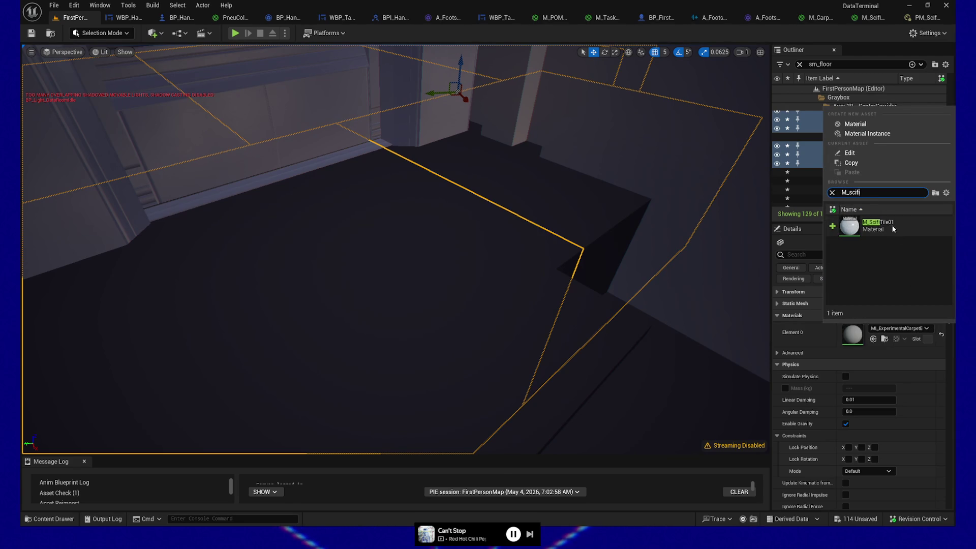
click(892, 228)
Step: Inspect the retextured floor, then go to BP_FirstPersonCharacter's Set Footstep Sound graph
key(w)
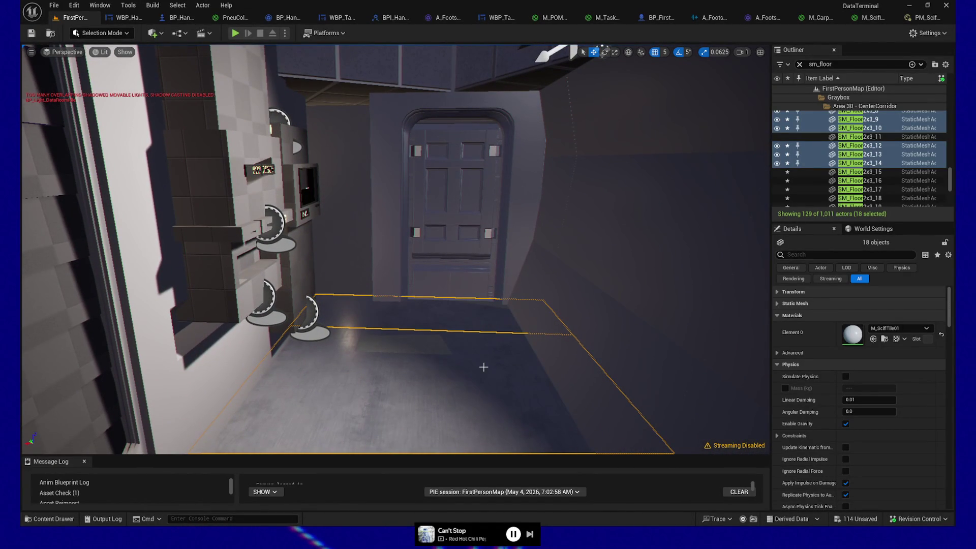
drag(475, 407, 475, 388)
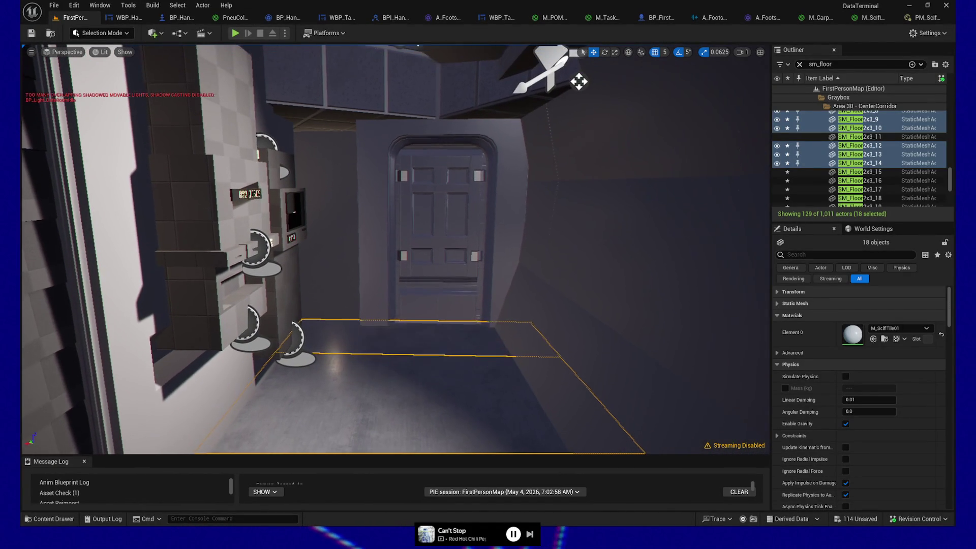
right_click(448, 420)
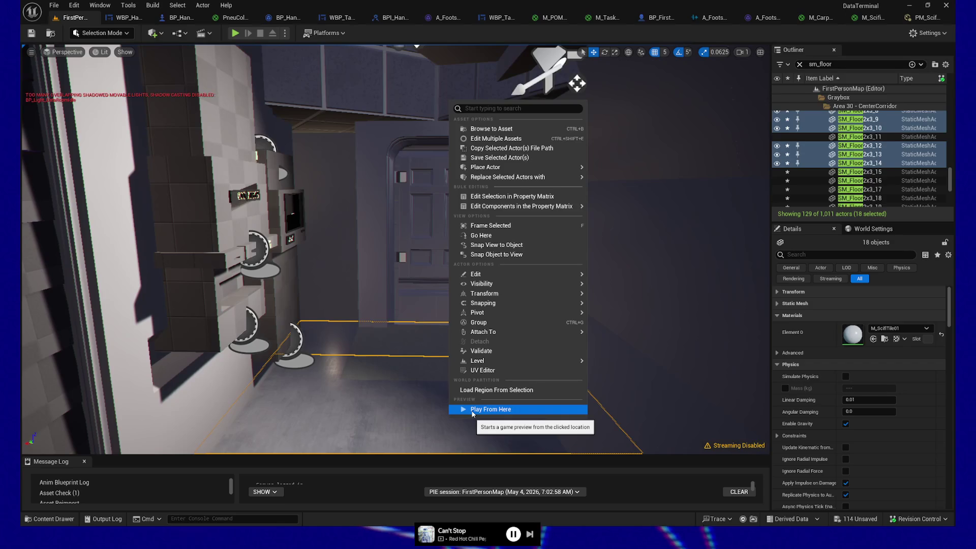
key(Escape)
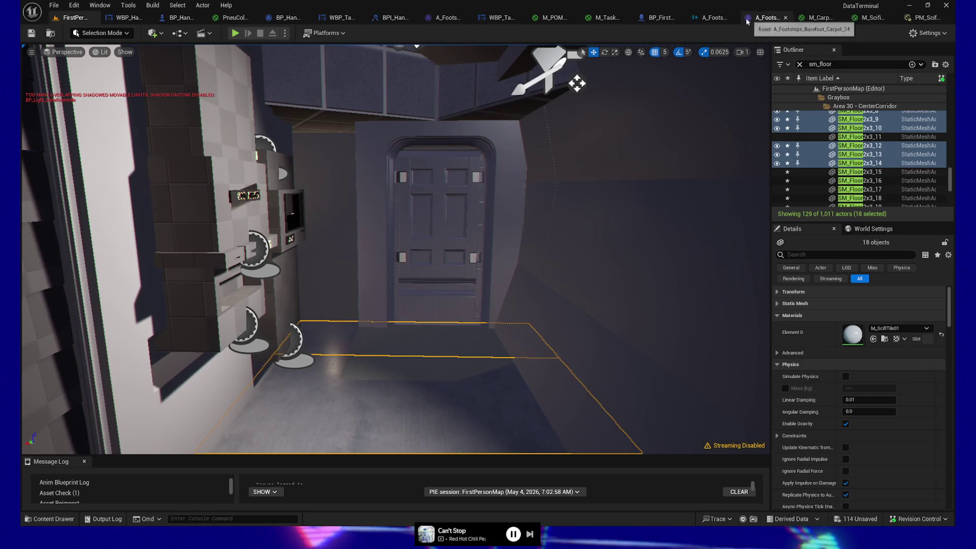
click(659, 17)
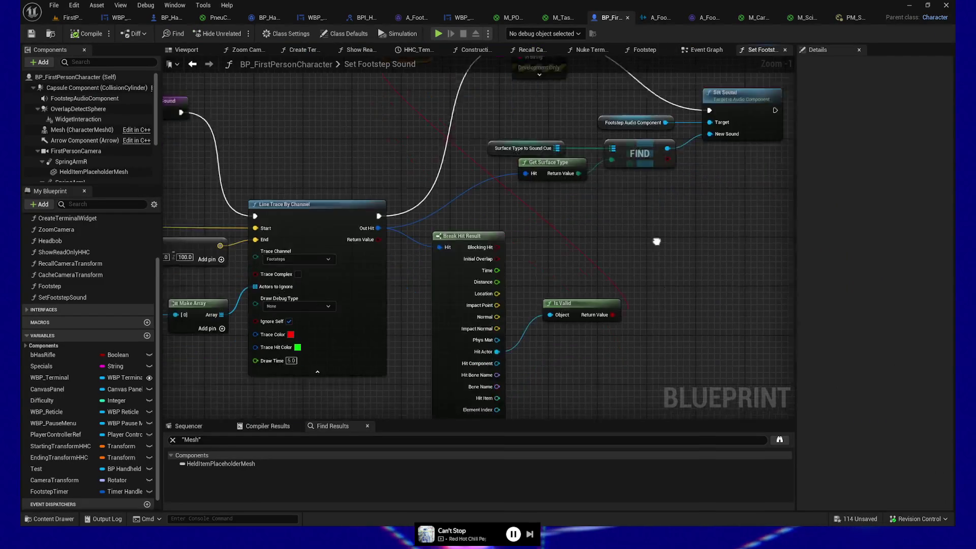
Step: Add a ScifiFloor01 key to the Surface Type to Sound Cue map's Default Value, leaving its sound None
click(631, 187)
click(514, 181)
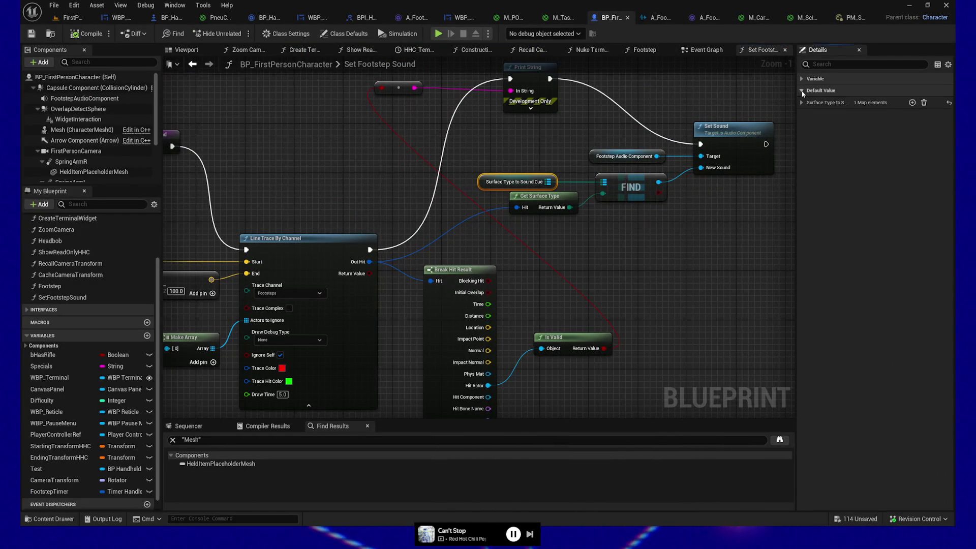
click(801, 102)
click(912, 103)
click(829, 146)
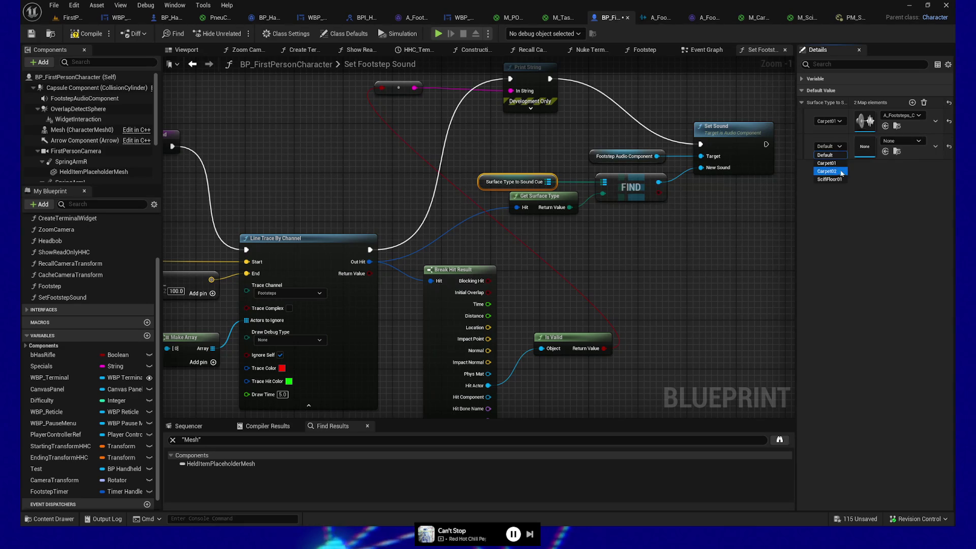
click(829, 179)
click(918, 141)
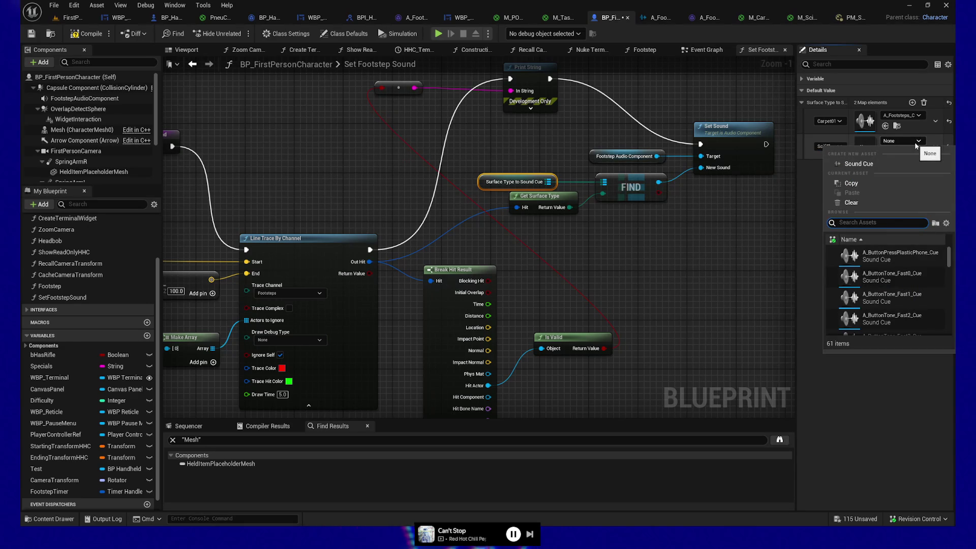
click(918, 141)
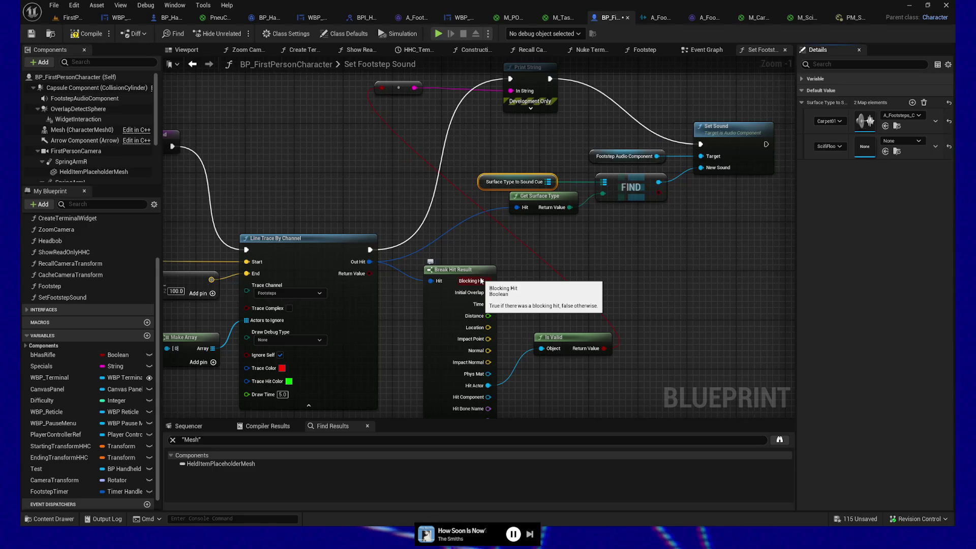
Step: Open the Content Drawer on Content > DataTerminal > _Content > SFX > WAVs with its 43 sound waves
mouse_move(698, 238)
mouse_down()
mouse_move(656, 218)
mouse_move(617, 260)
mouse_up()
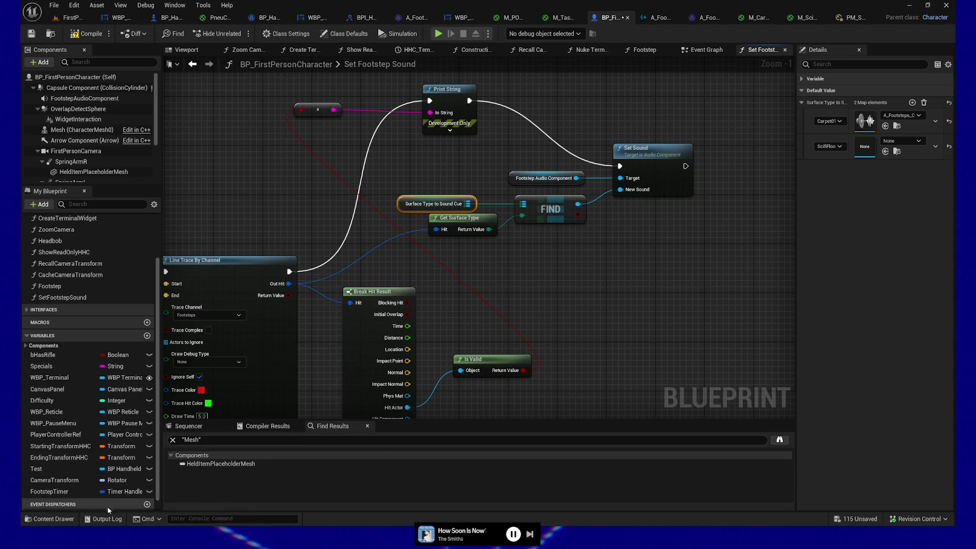
click(54, 519)
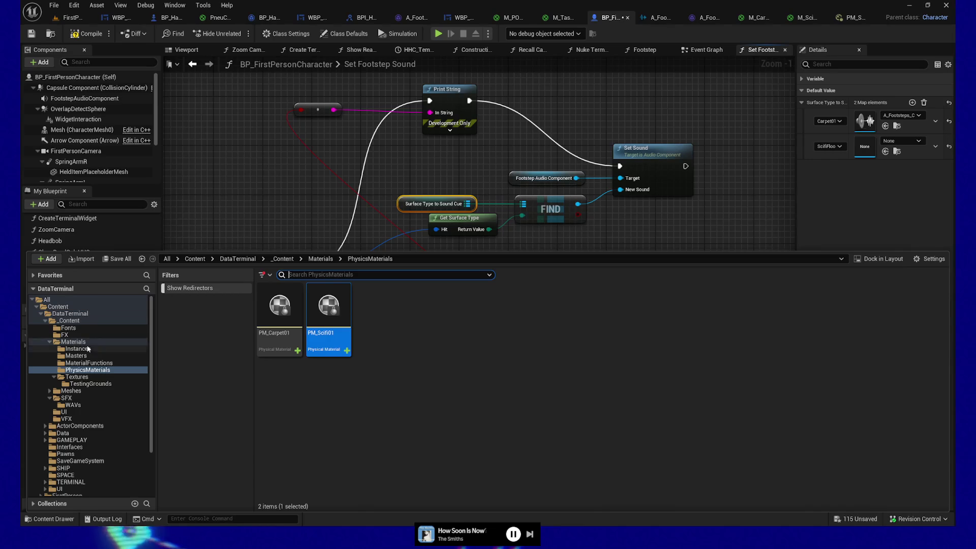
click(71, 404)
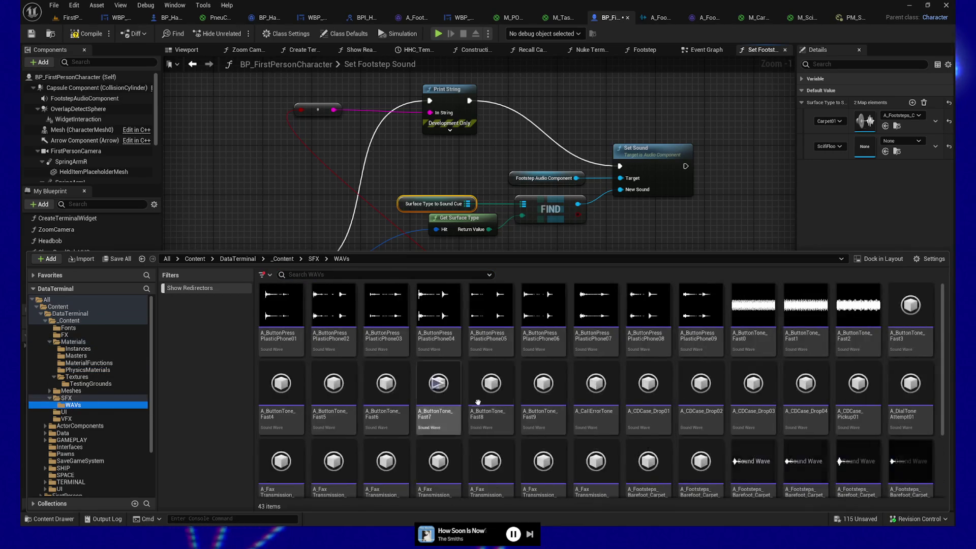
scroll(669, 406, down, 2)
right_click(524, 463)
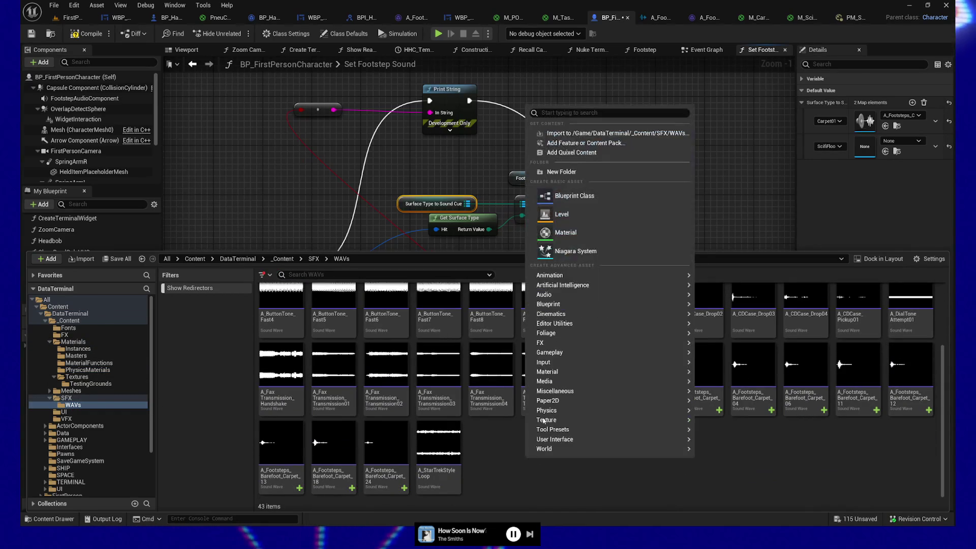
Step: Add a Footsteps folder in WAVs, move Carpet_02 through Carpet_24 into it, and open it
click(550, 172)
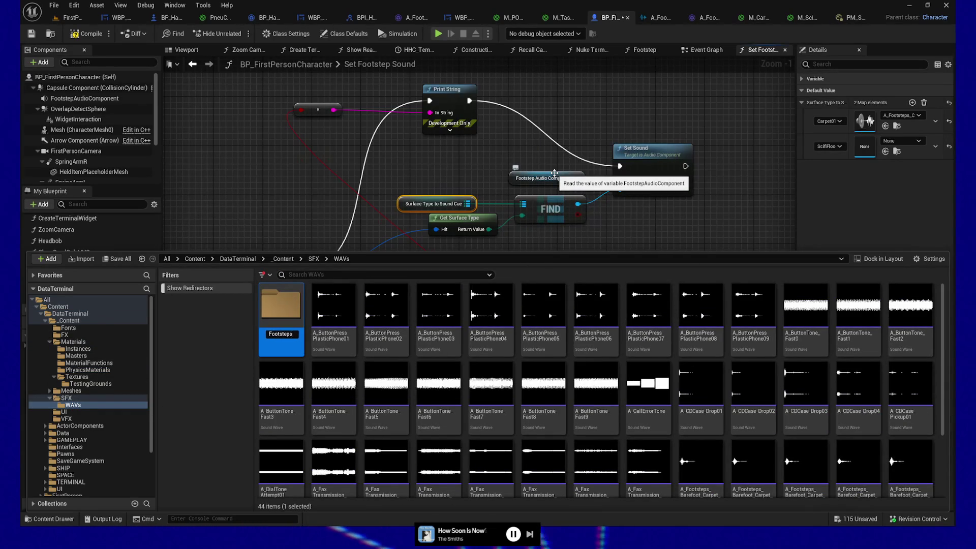
scroll(705, 412, down, 1)
scroll(705, 412, down, 1)
click(702, 386)
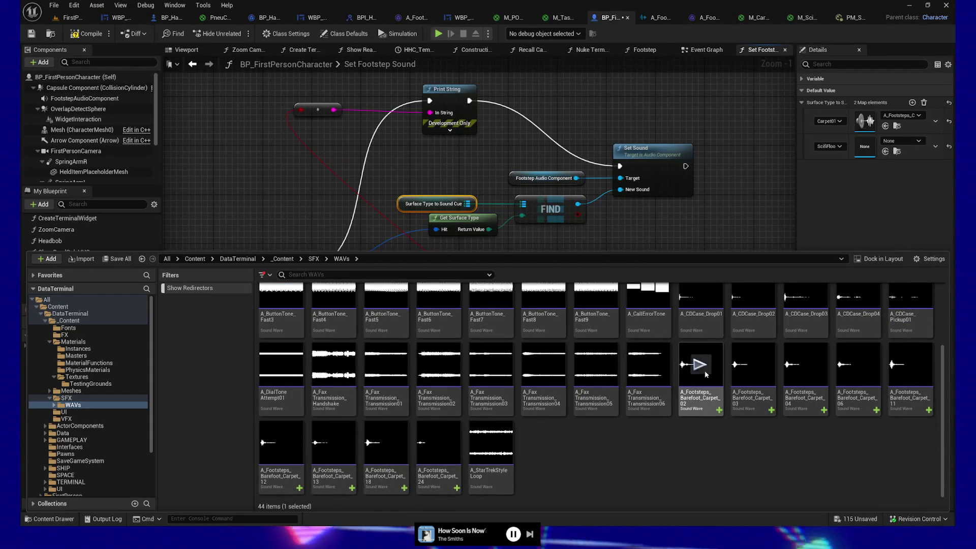
shift+click(436, 432)
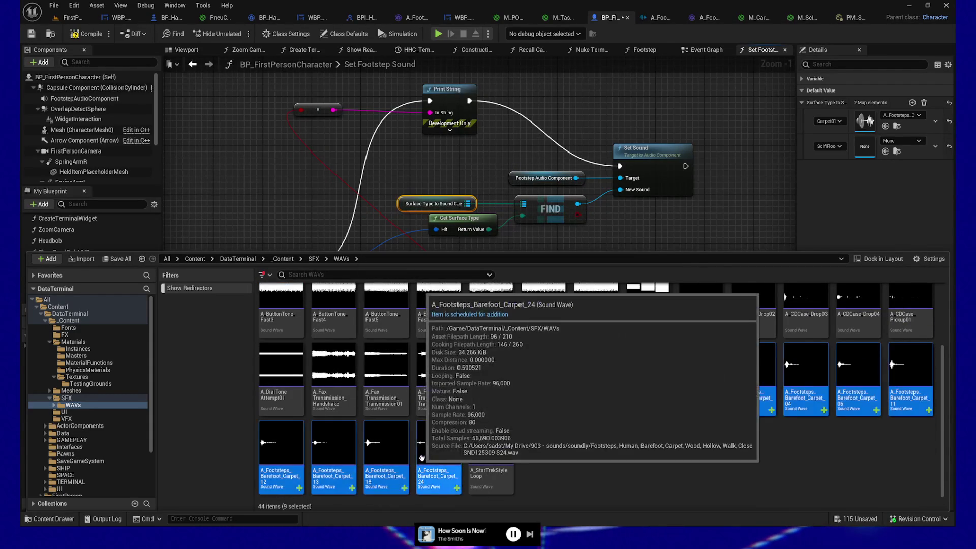
scroll(462, 418, up, 1)
mouse_move(440, 457)
mouse_down()
mouse_move(539, 427)
mouse_move(554, 412)
mouse_move(261, 290)
mouse_up()
scroll(549, 417, up, 2)
drag(273, 302, 274, 305)
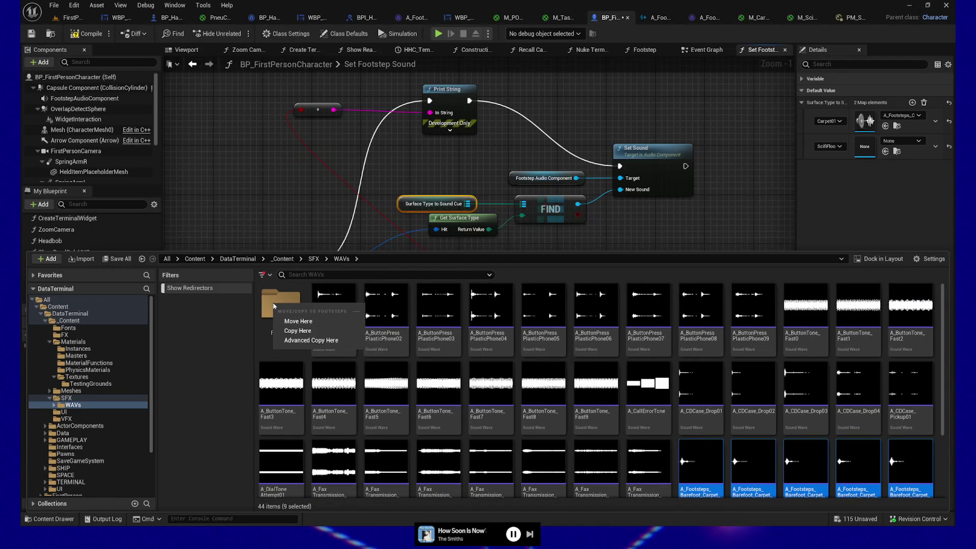
click(300, 319)
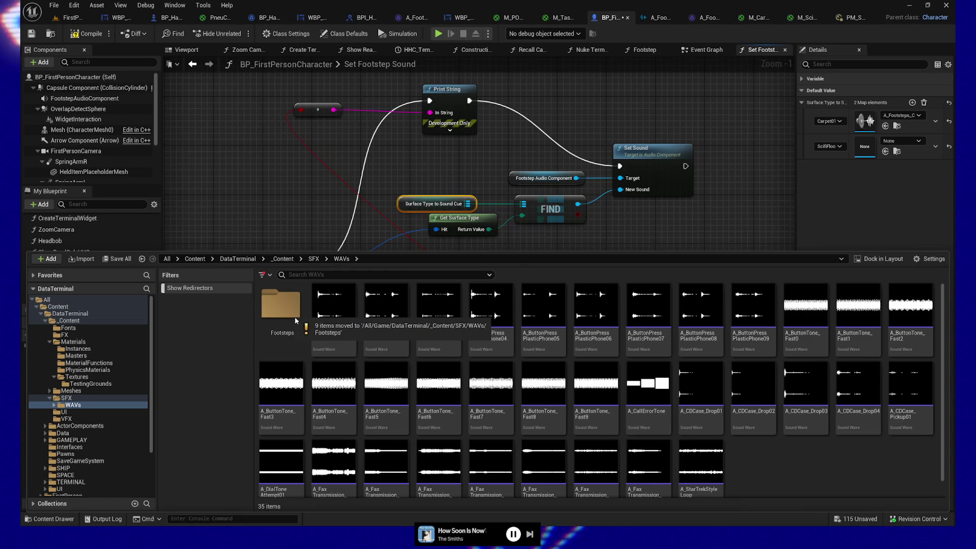
double_click(293, 316)
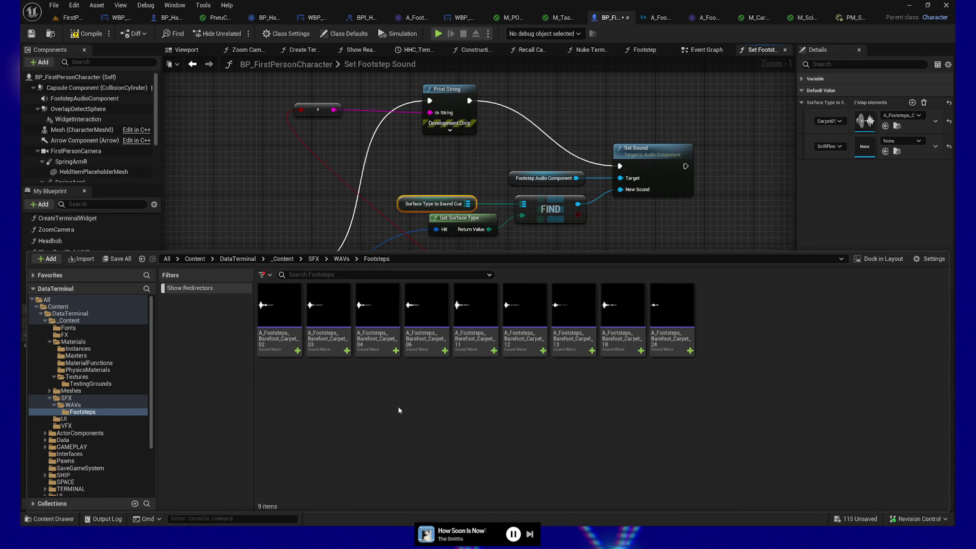
Step: Go back up to WAVs and reopen the Footsteps folder
click(342, 258)
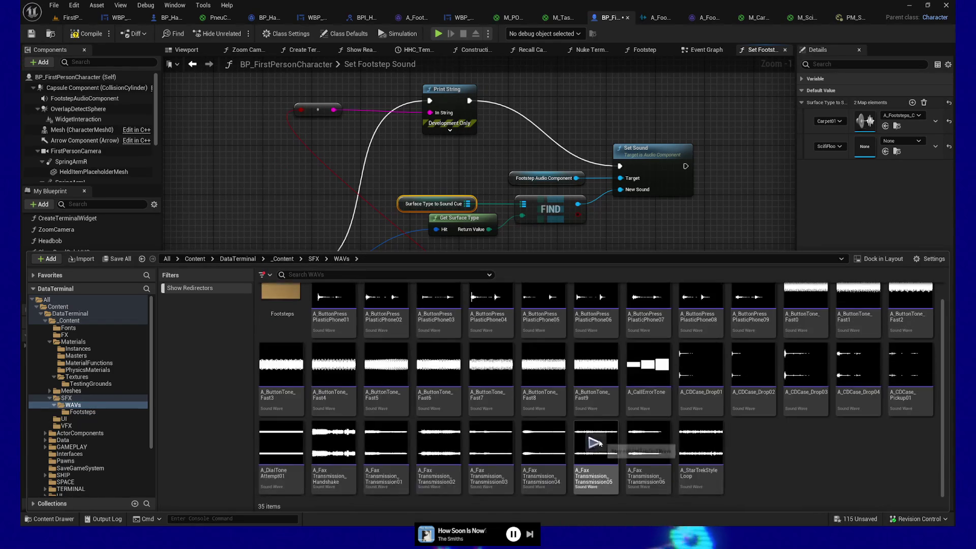
double_click(289, 308)
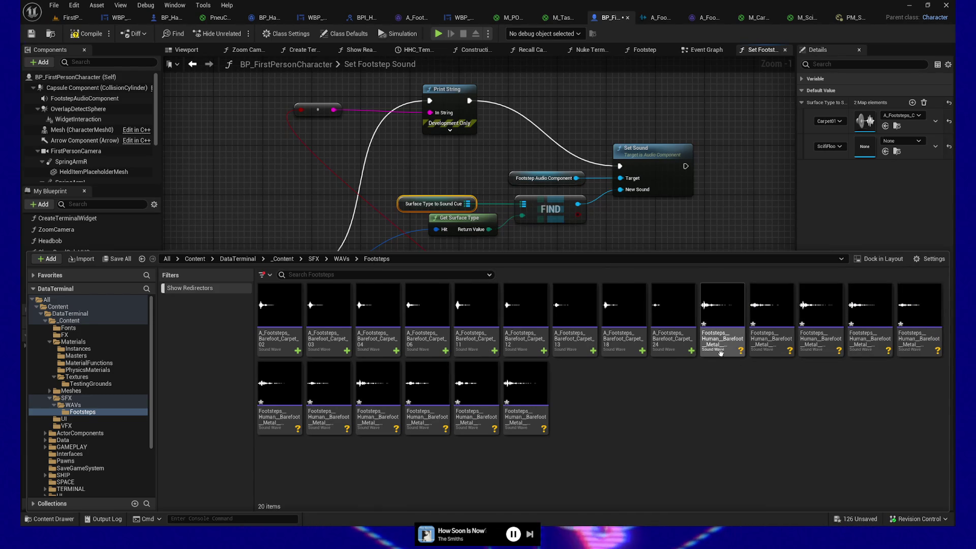
Step: Edit the first barefoot metal sound's name: add the A_ prefix and remove Human_
click(720, 351)
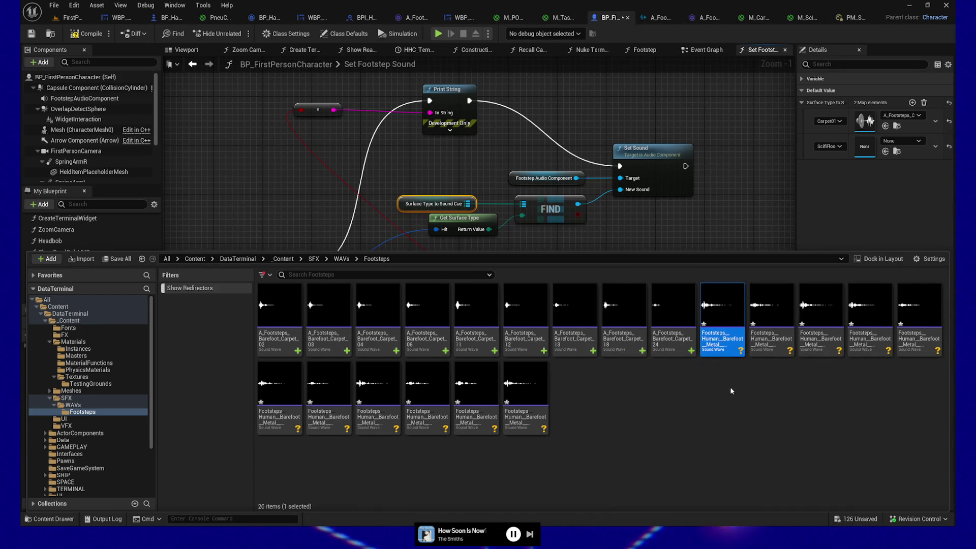
key(F2)
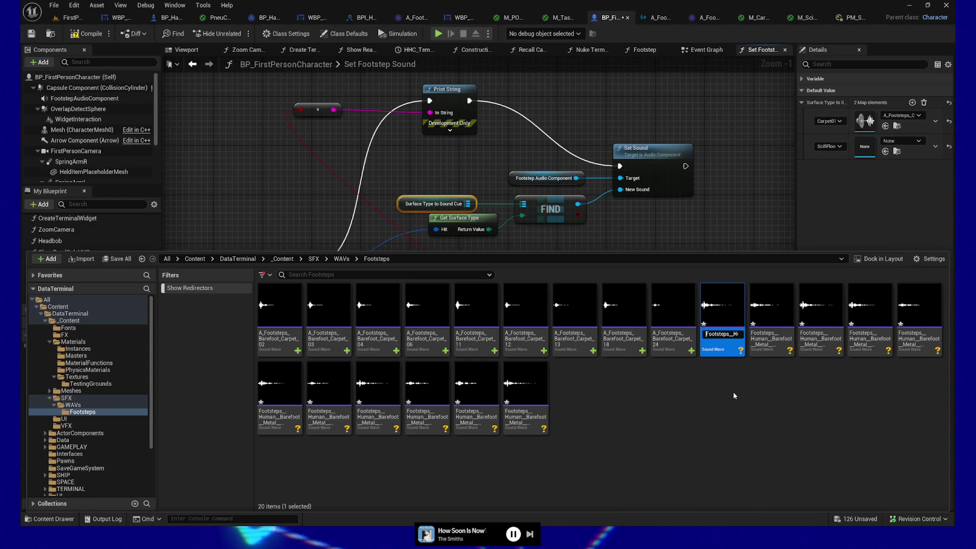
key(Home)
text(A_)
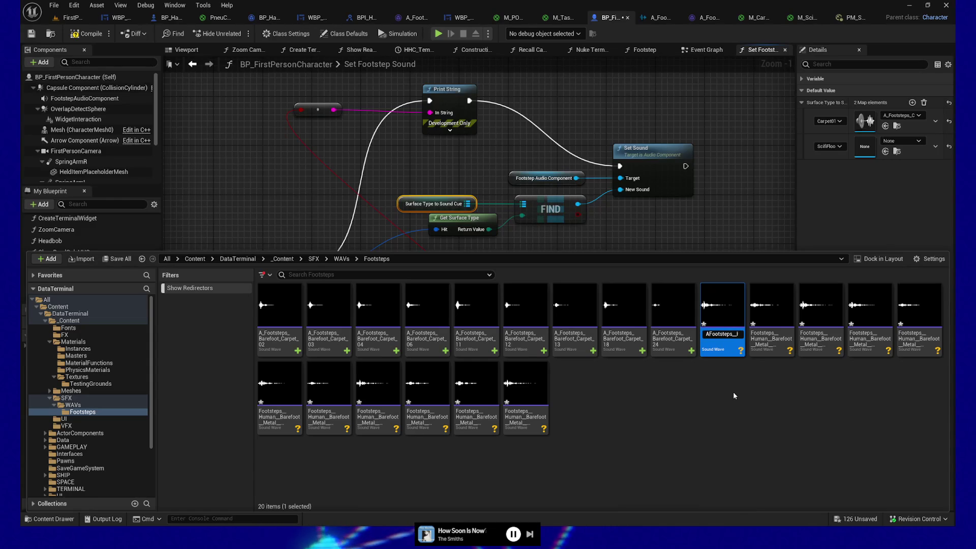
key(Right)
key(Right)
key(Right)
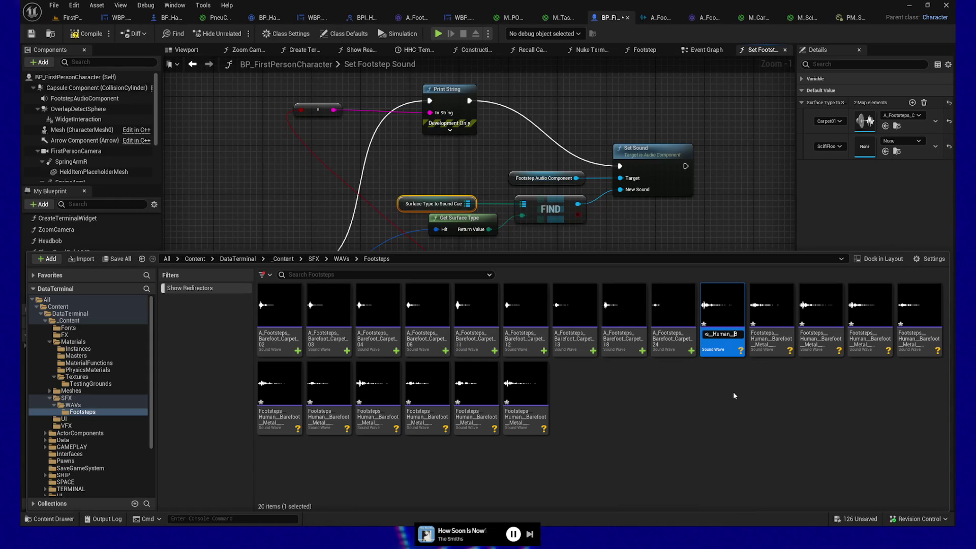
key(shift+Left)
key(shift+Left)
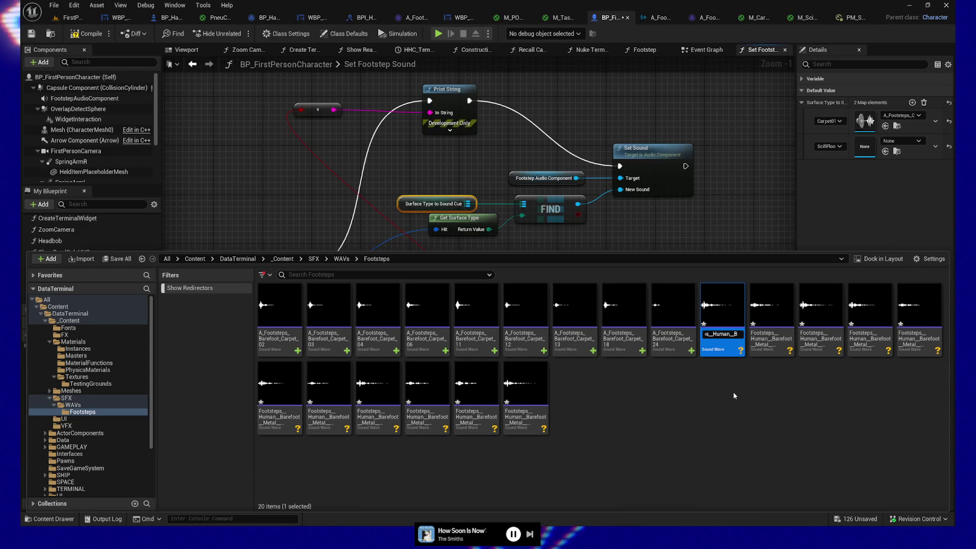
key(Delete)
key(Delete)
key(Delete)
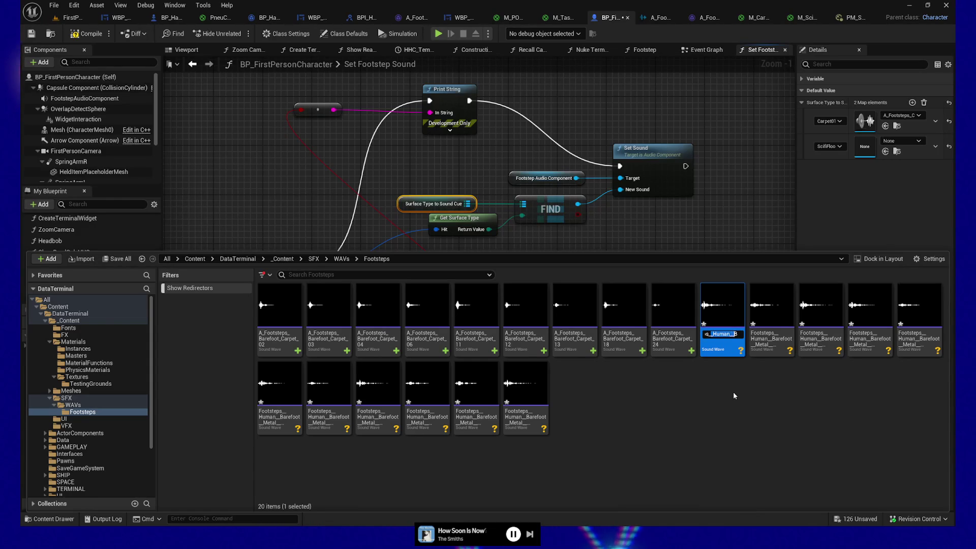
Step: Review the rest of the edited name and commit it
key(Right)
key(Right)
key(Right)
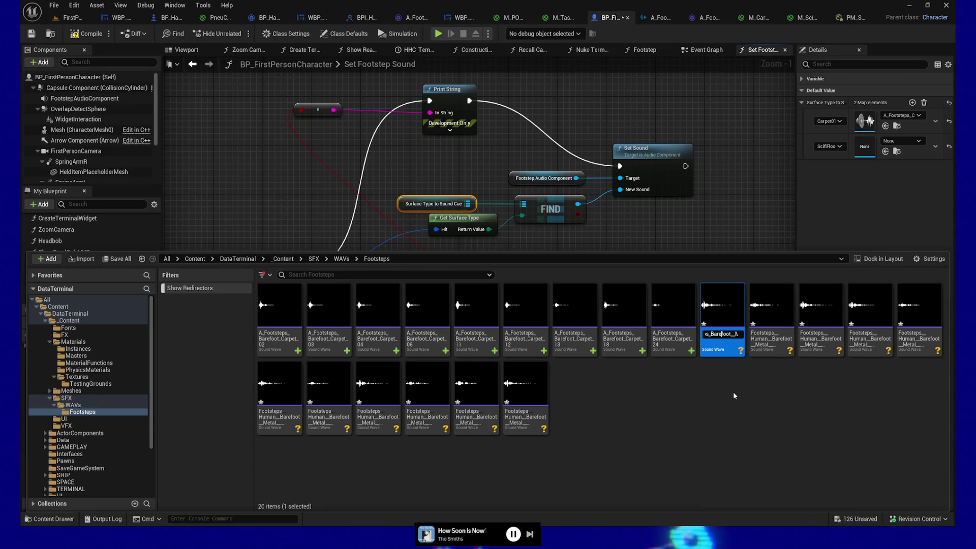
key(Right)
key(Right)
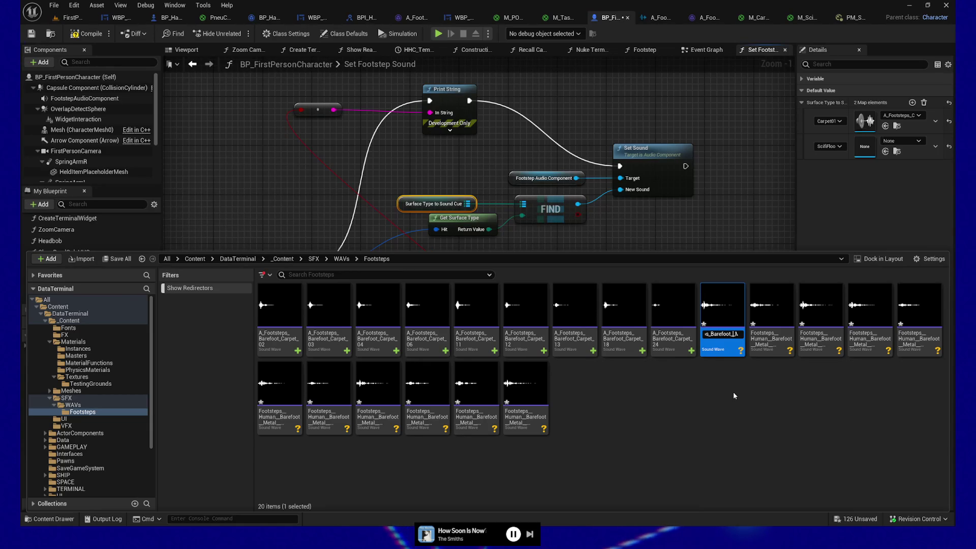
key(Right)
key(Right)
key(Right)
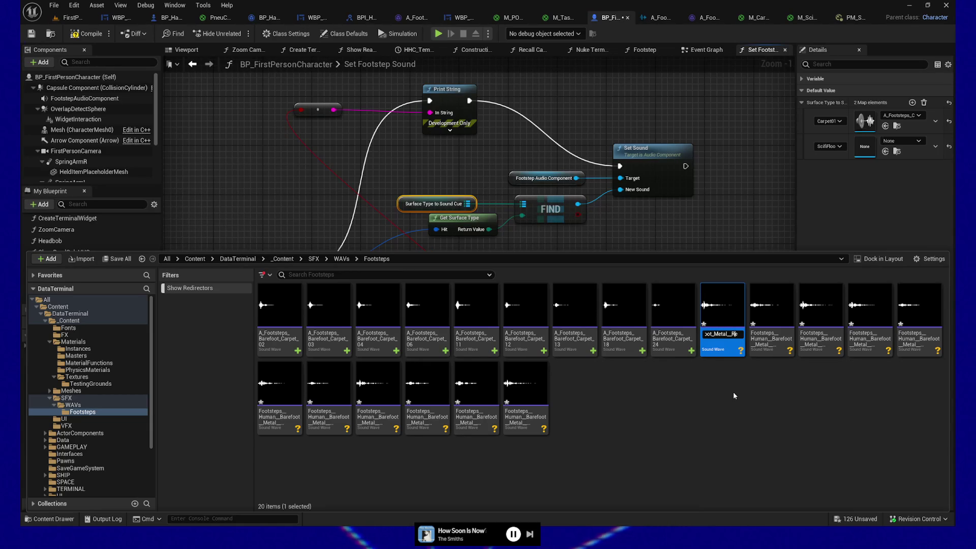
key(Right)
key(Right)
key(Right)
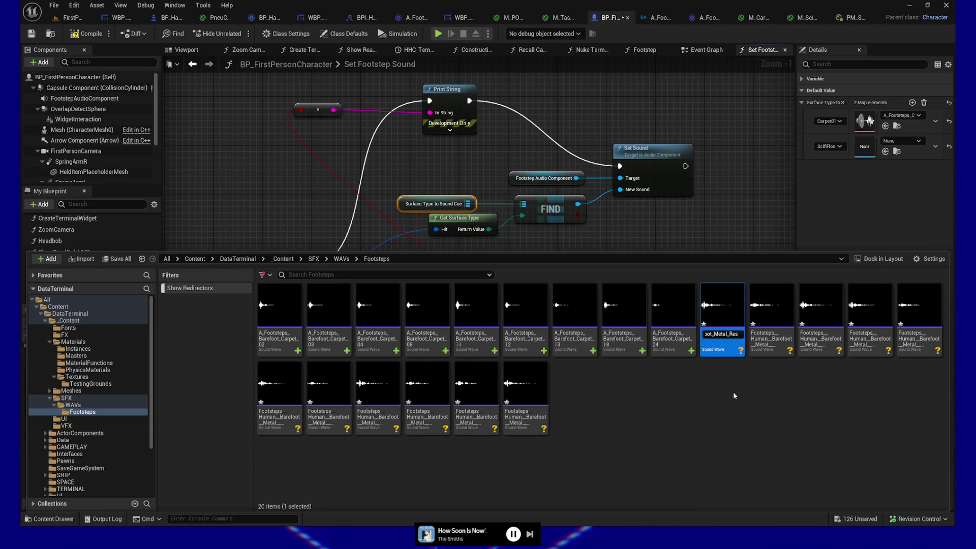
key(Right)
key(Right)
key(Right)
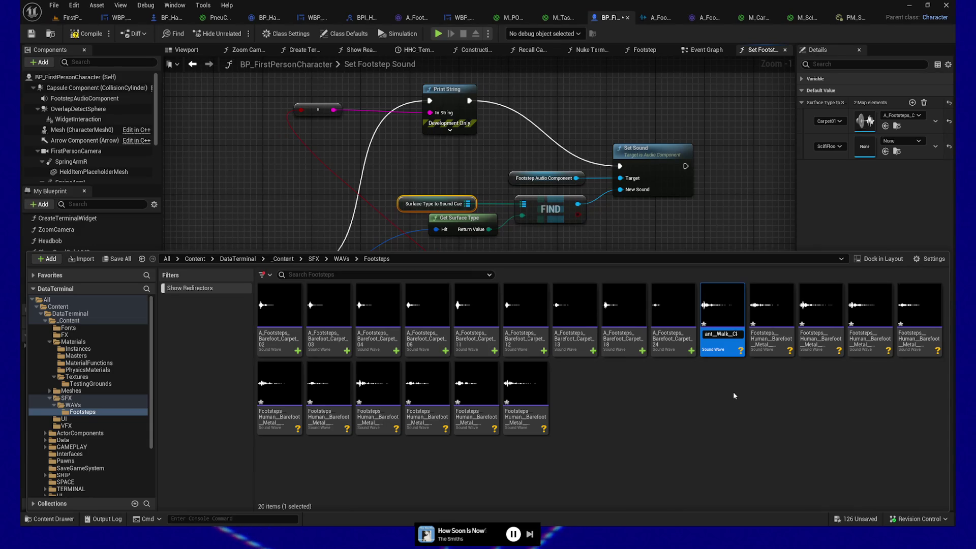
key(Right)
key(Right)
key(Right)
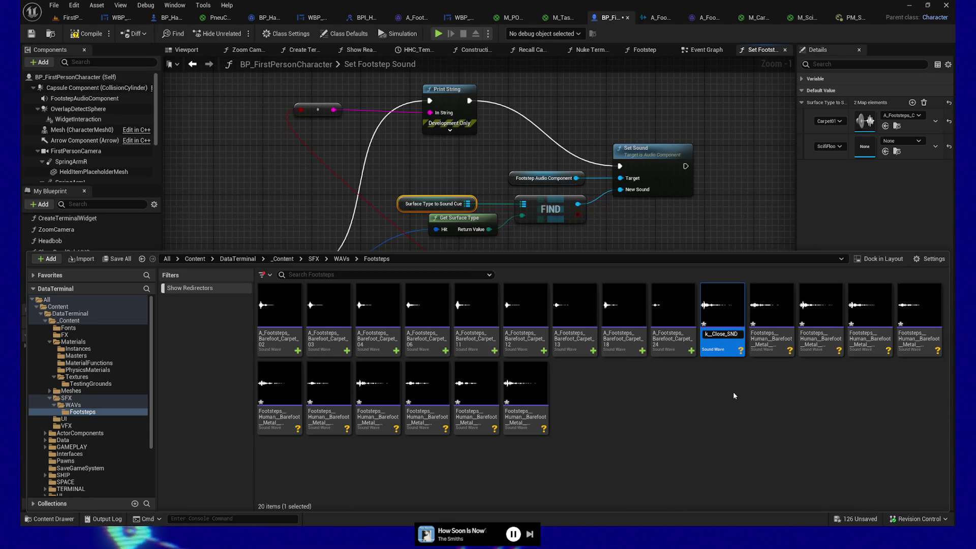
key(Right)
key(Right)
key(Right)
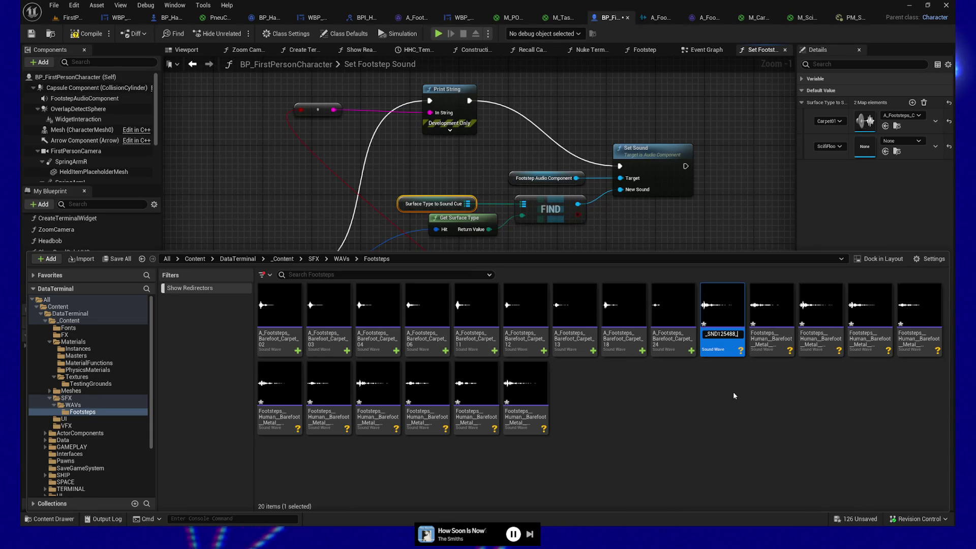
key(Right)
key(Right)
key(Right)
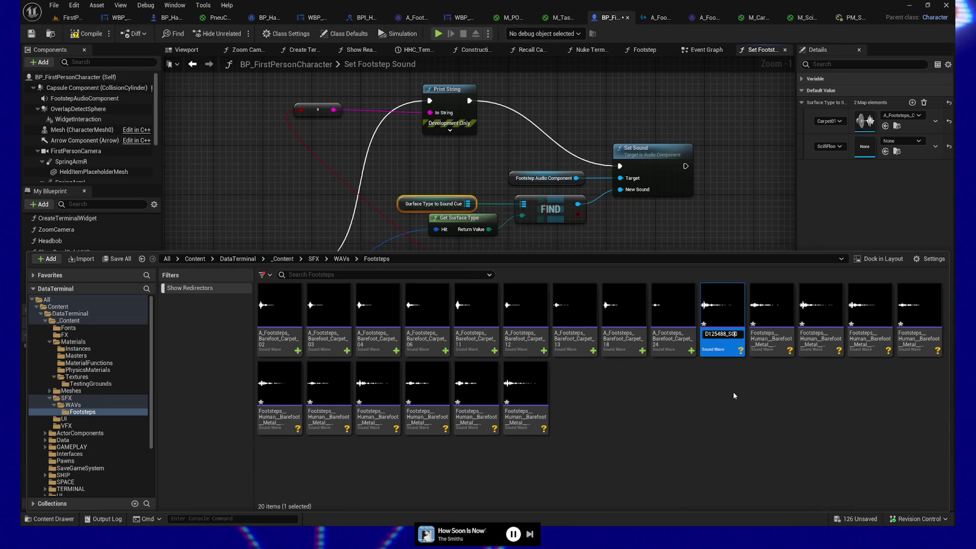
key(Left)
key(Left)
key(Left)
key(Left)
key(Left)
key(Left)
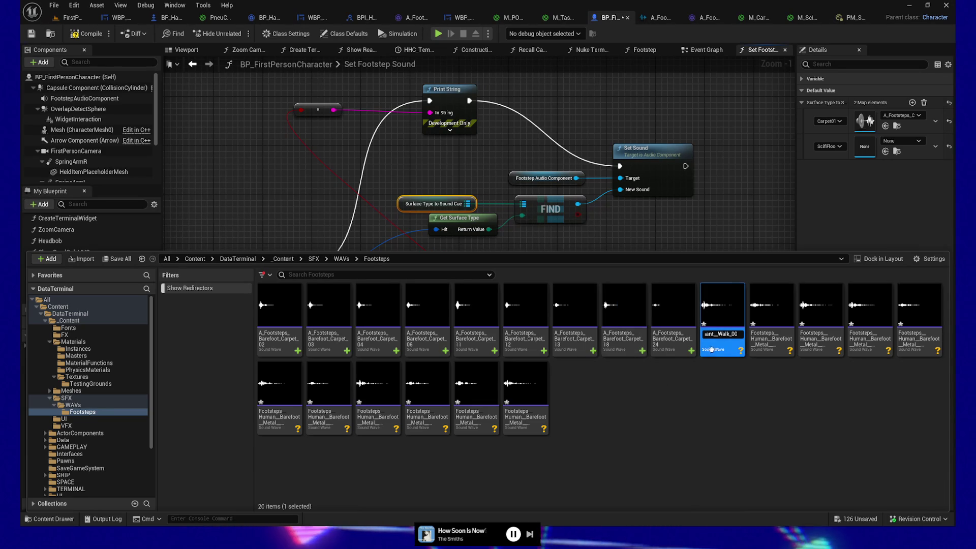
key(Left)
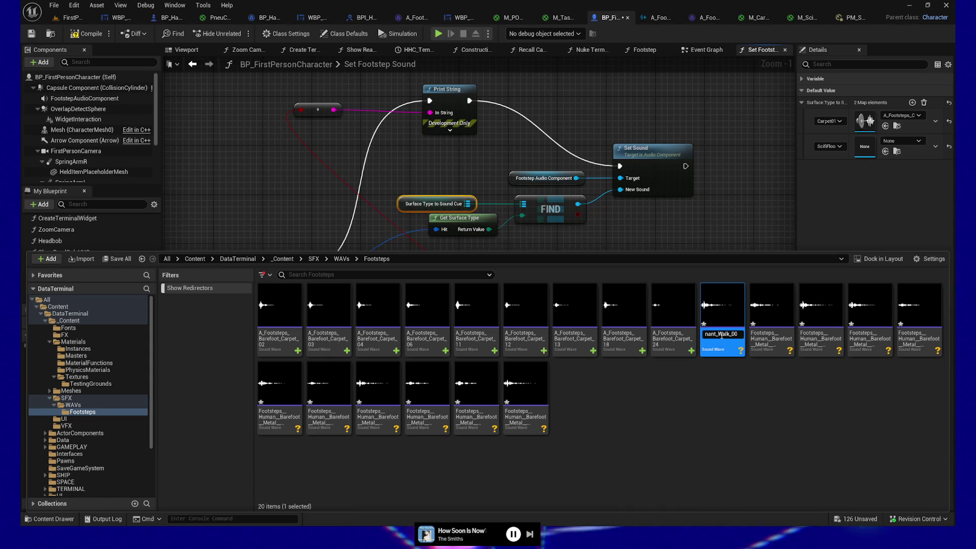
key(ctrl+a)
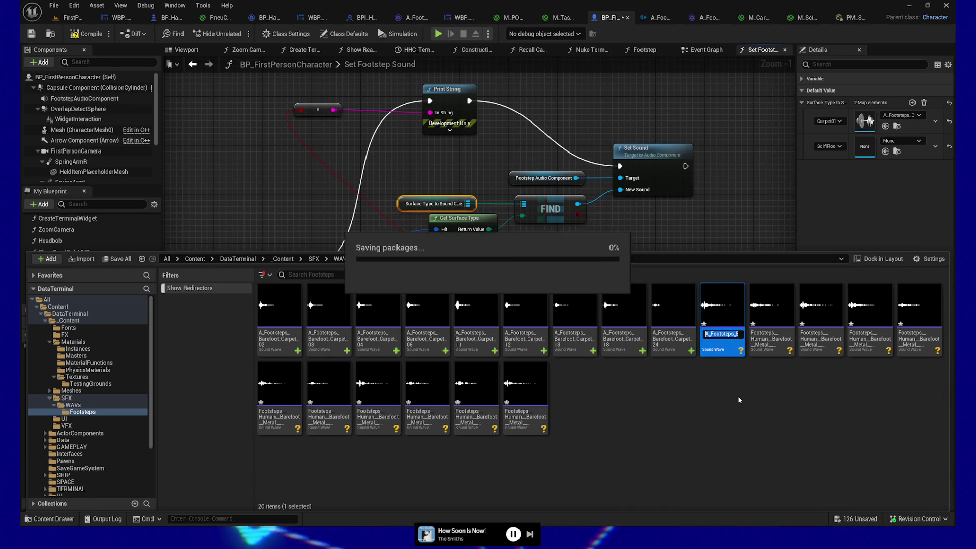
key(Return)
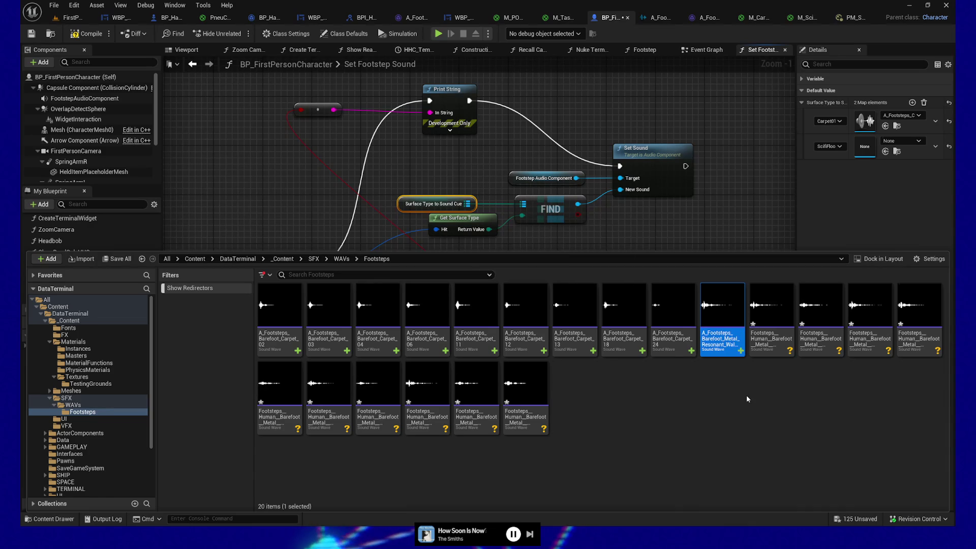
Step: Abandon renaming the next sound and select the unwanted Human Barefoot sound instead
click(770, 325)
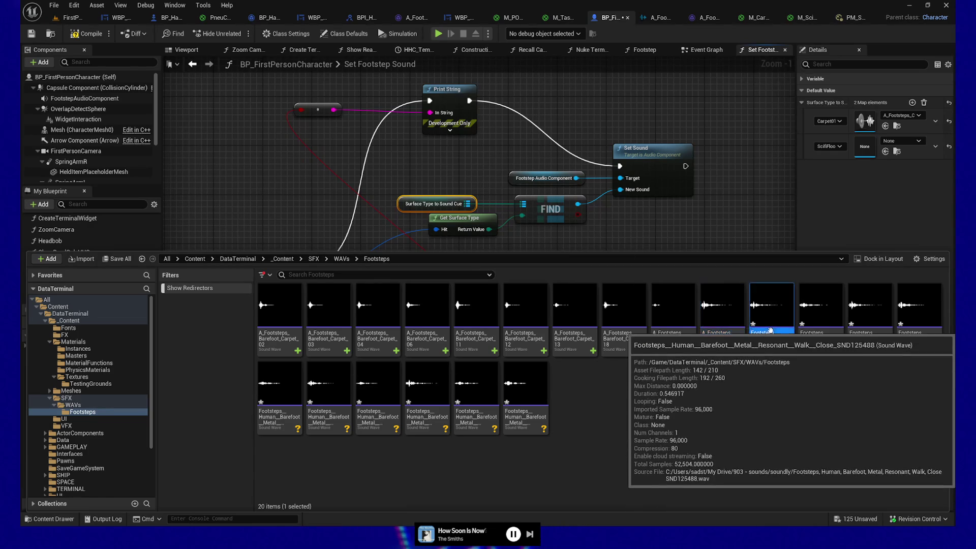
key(F2)
key(End)
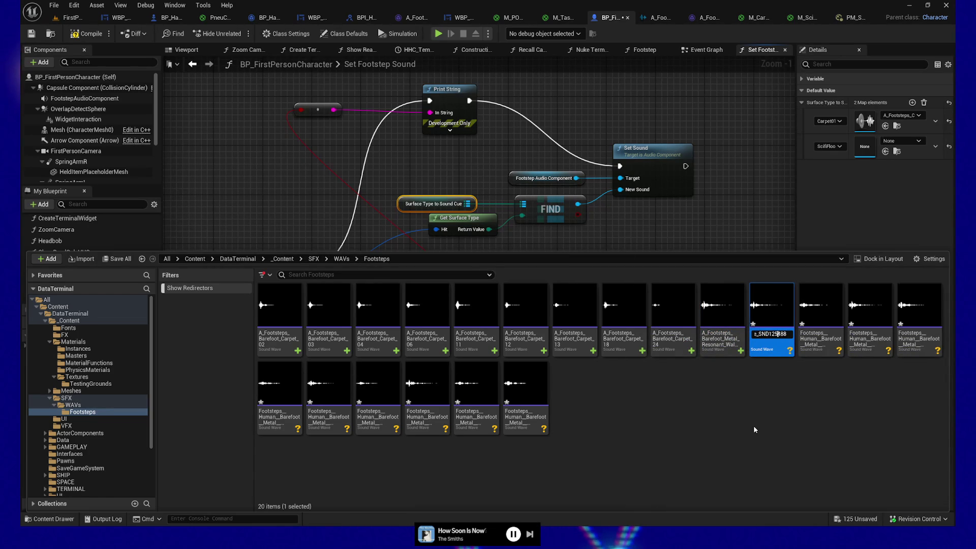
key(Left)
key(Left)
key(Left)
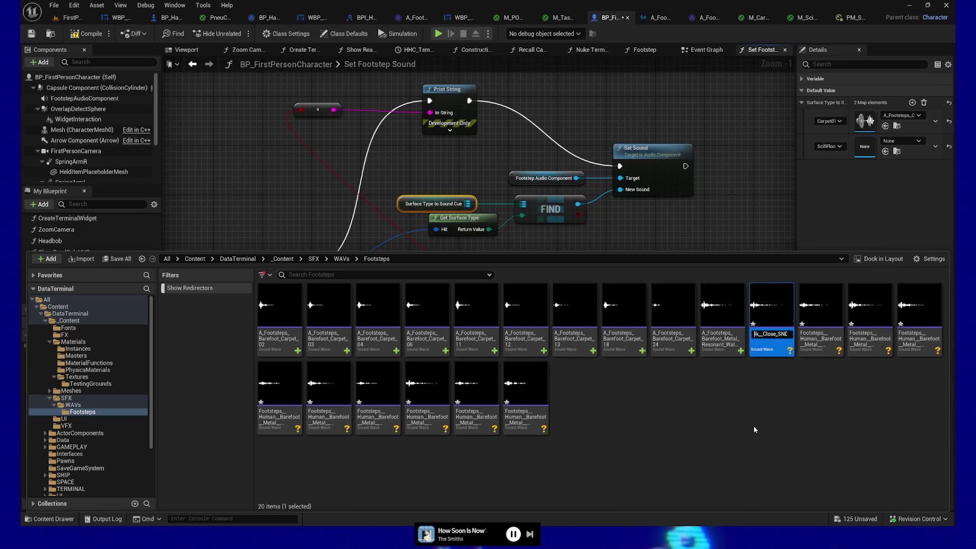
click(757, 422)
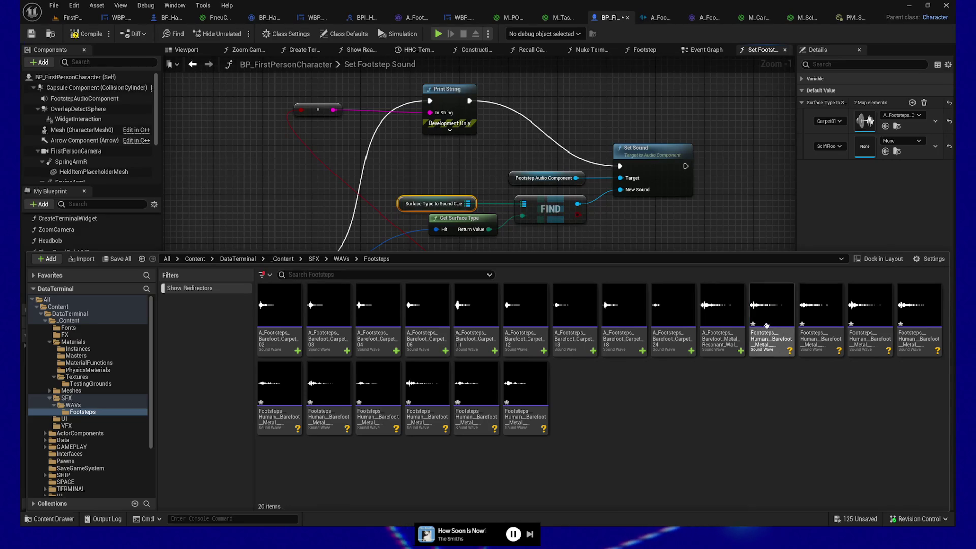
mouse_move(775, 341)
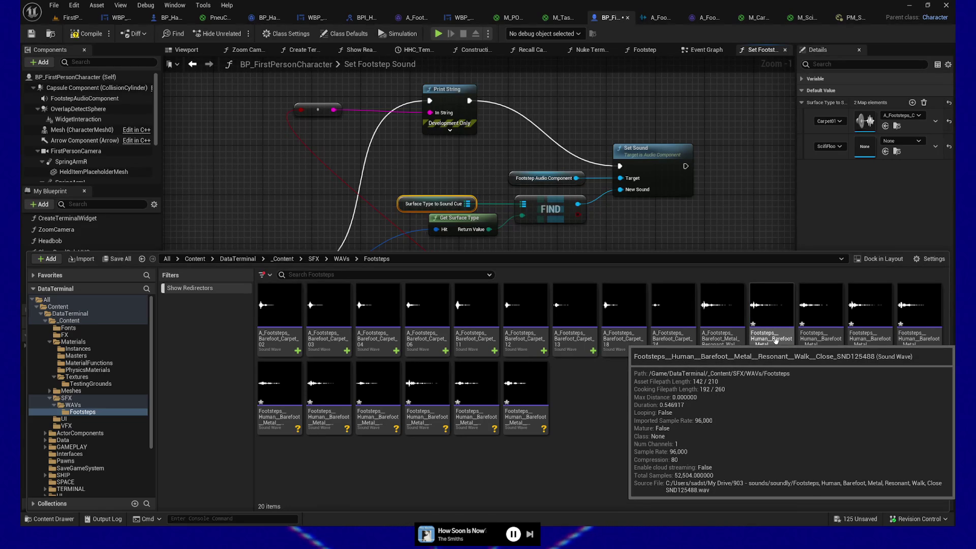
click(774, 328)
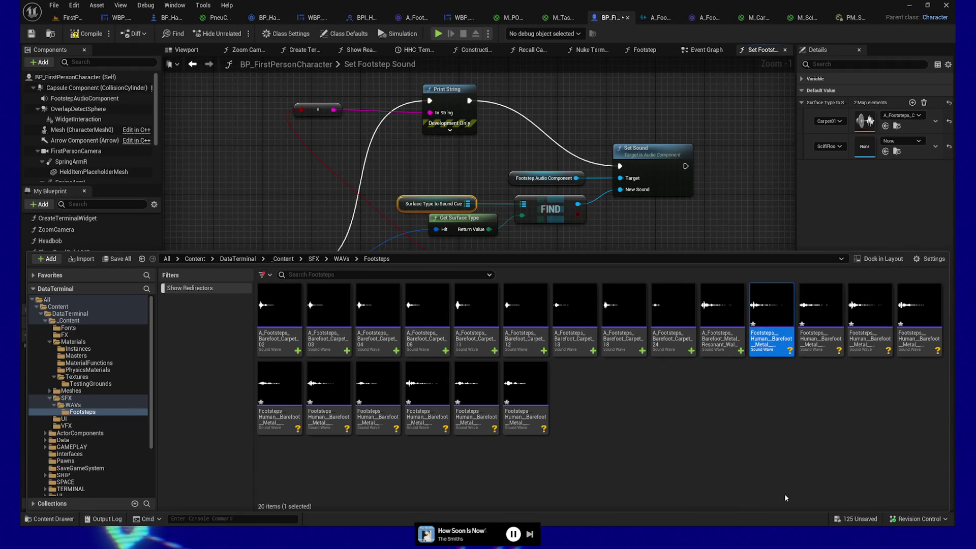
Step: Delete the unwanted sound and rename the next one with the A_Footsteps_Barefoot_Metal_Resonant_Walk_ prefix
key(Delete)
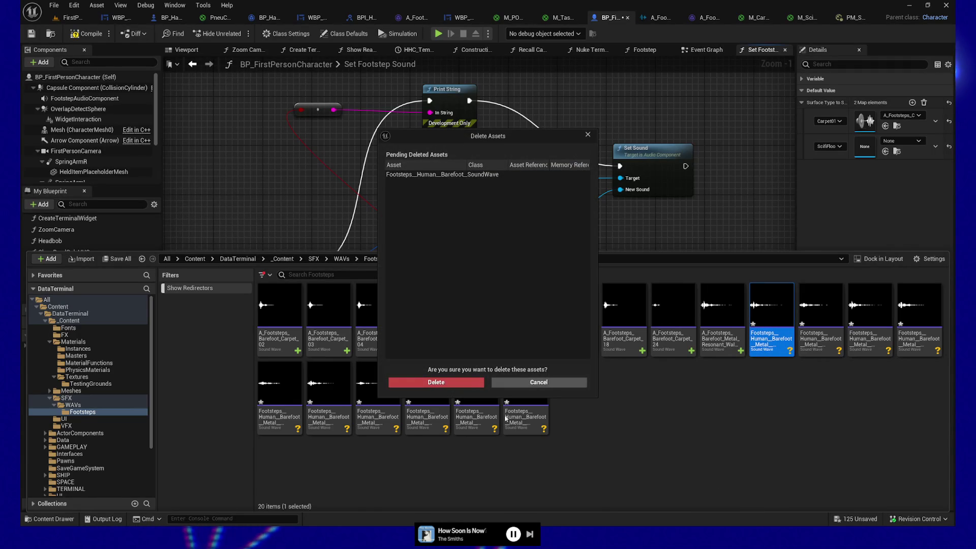
click(467, 386)
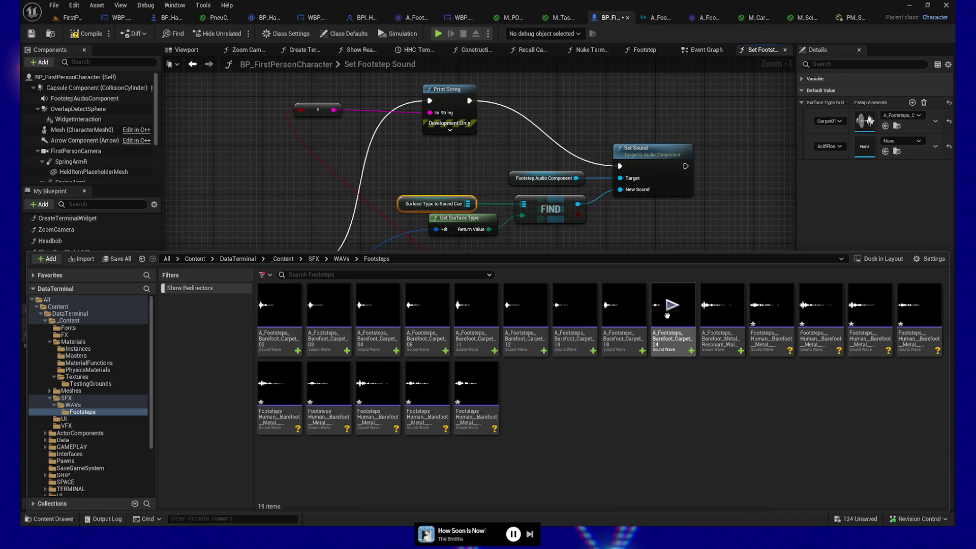
click(775, 349)
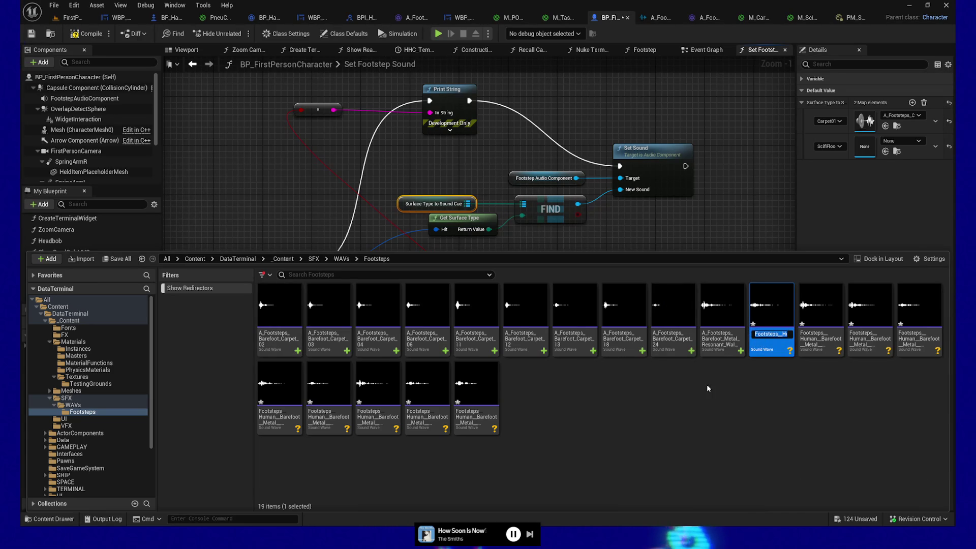
key(F2)
key(ctrl+a)
key(ctrl+v)
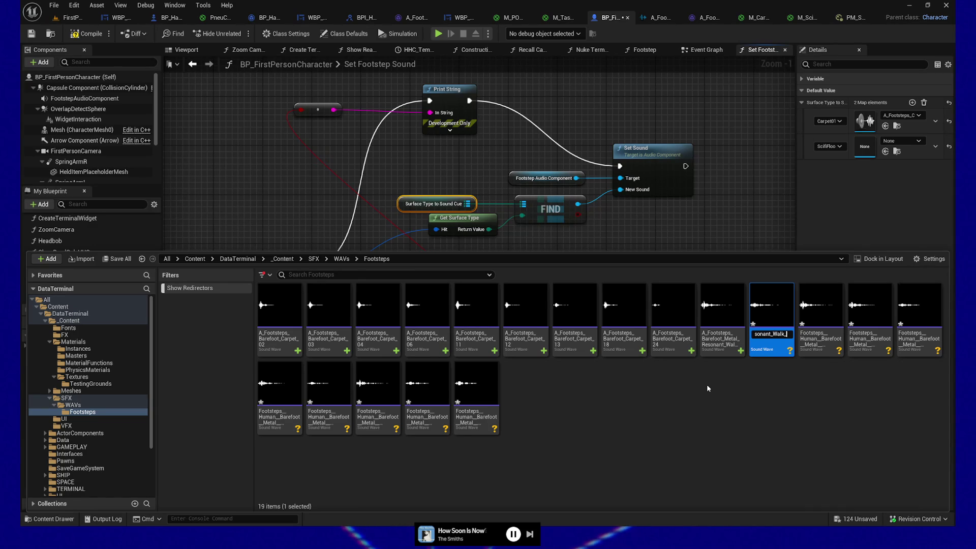
key(Return)
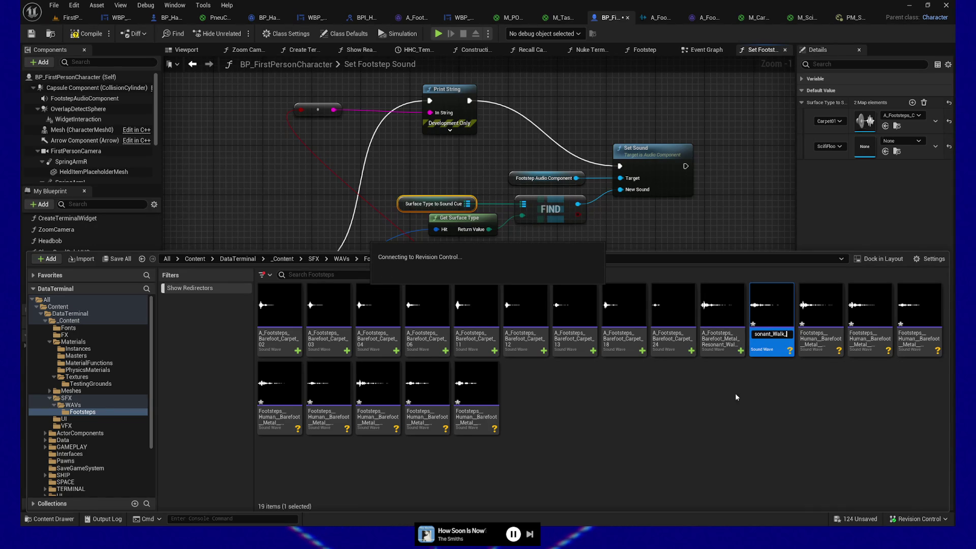
Step: Rename the remaining first-row sounds to A_Footsteps_Barefoot_Metal_Resonant_Walk_ plus their numbers, e.g. Walk_06
click(829, 335)
key(F2)
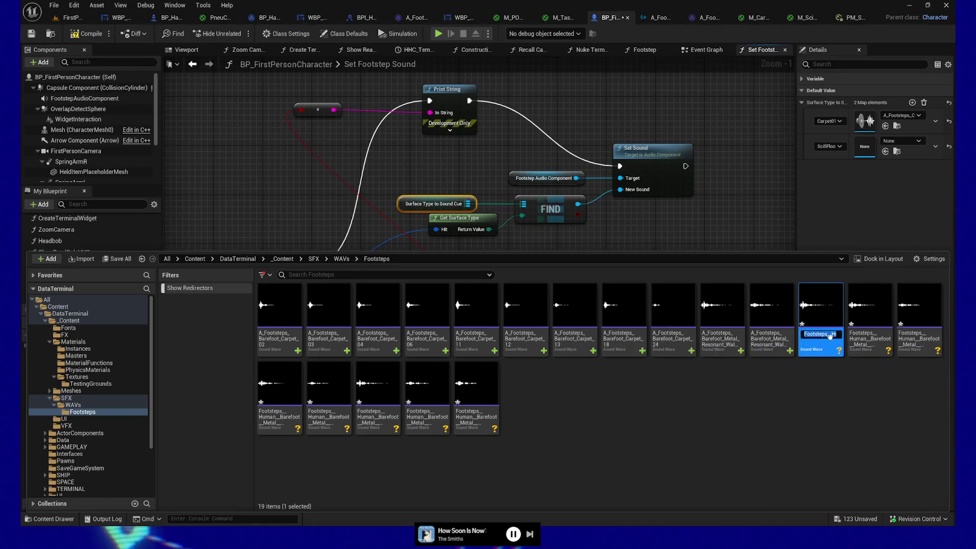
key(ctrl+v)
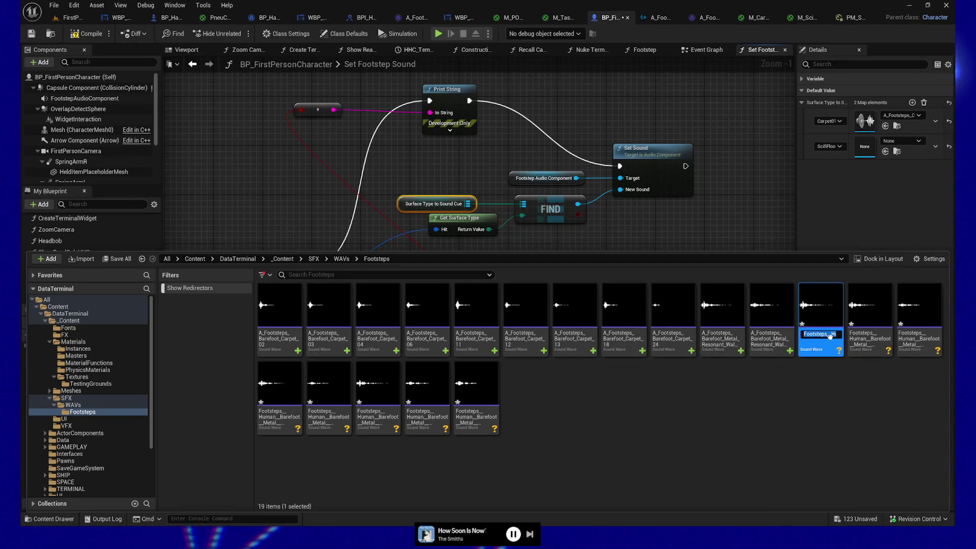
key(Return)
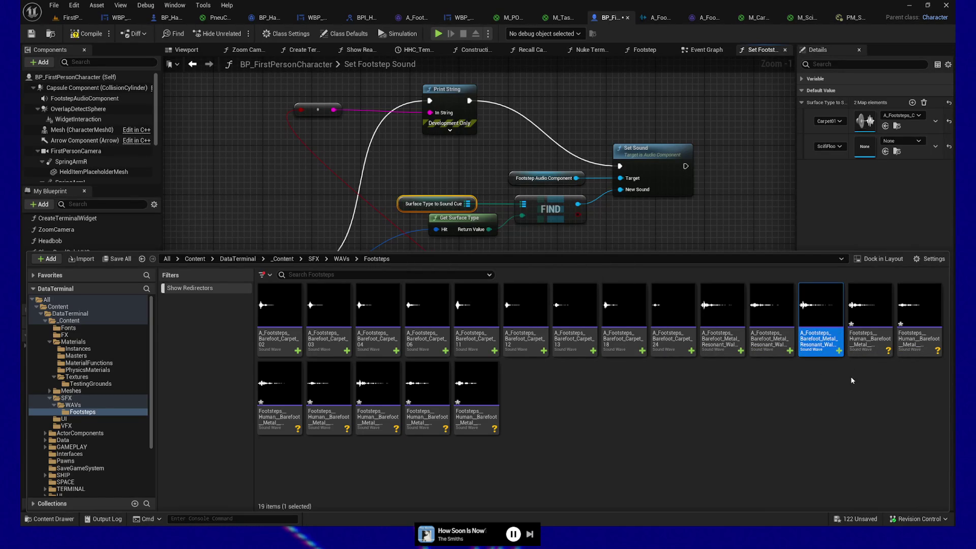
click(873, 339)
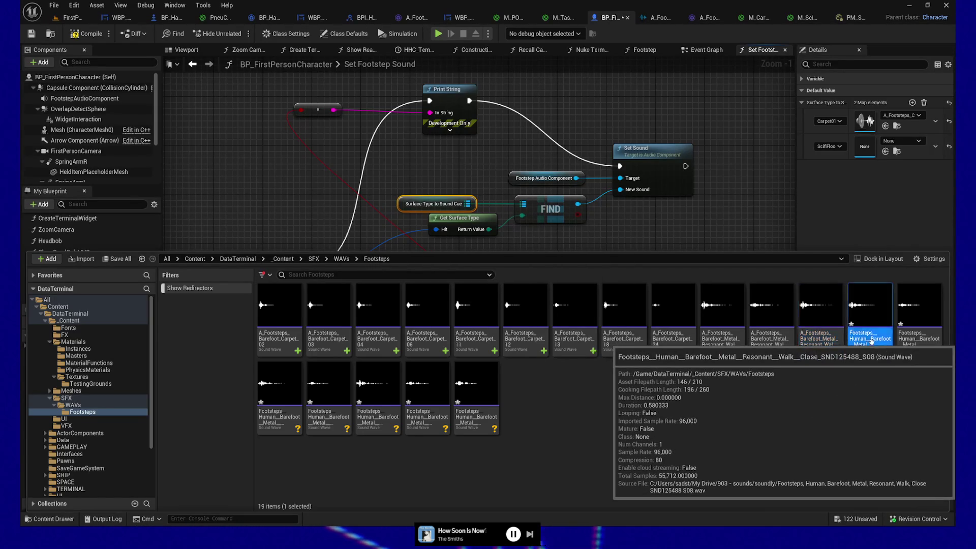
key(F2)
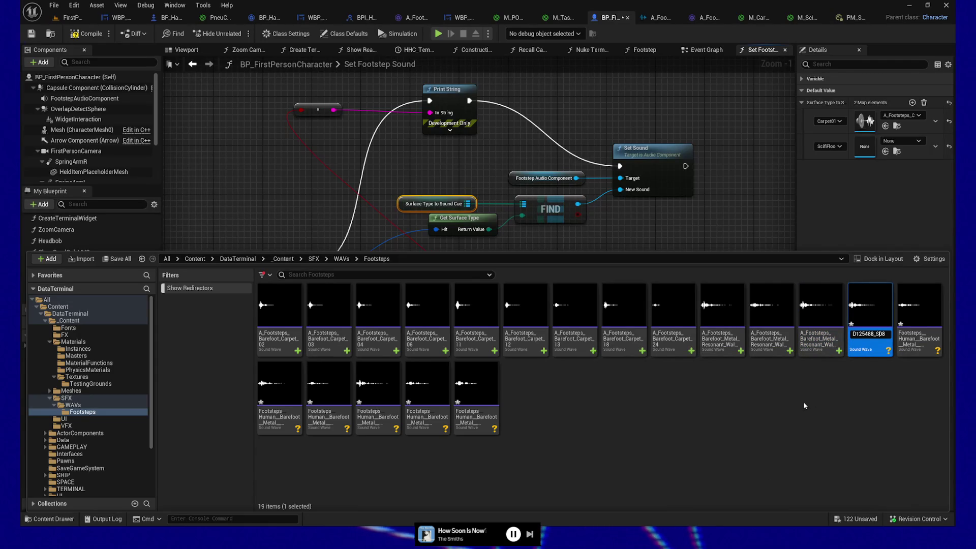
text(A_Footsteps_Barefoot_Metal_Resonant_Walk_)
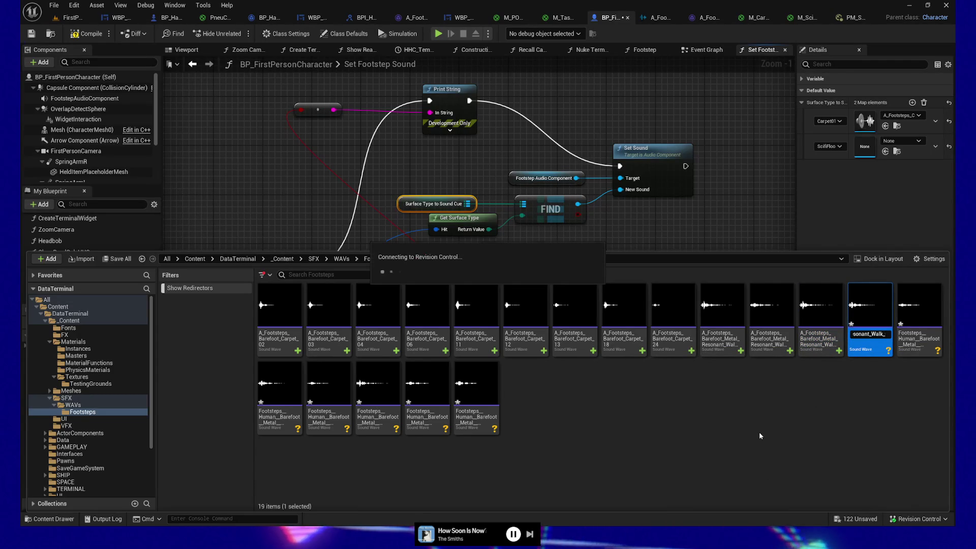
key(Return)
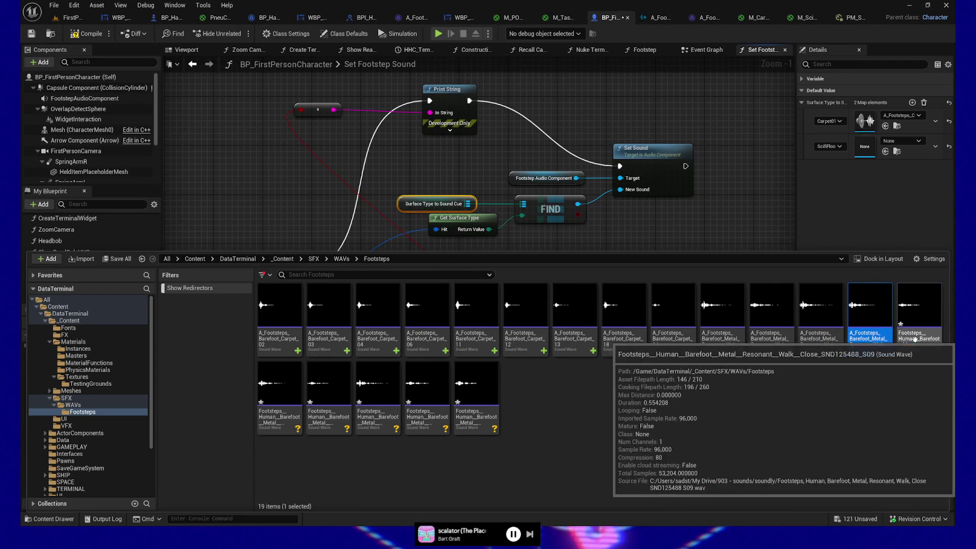
click(931, 341)
key(F2)
key(ctrl+v)
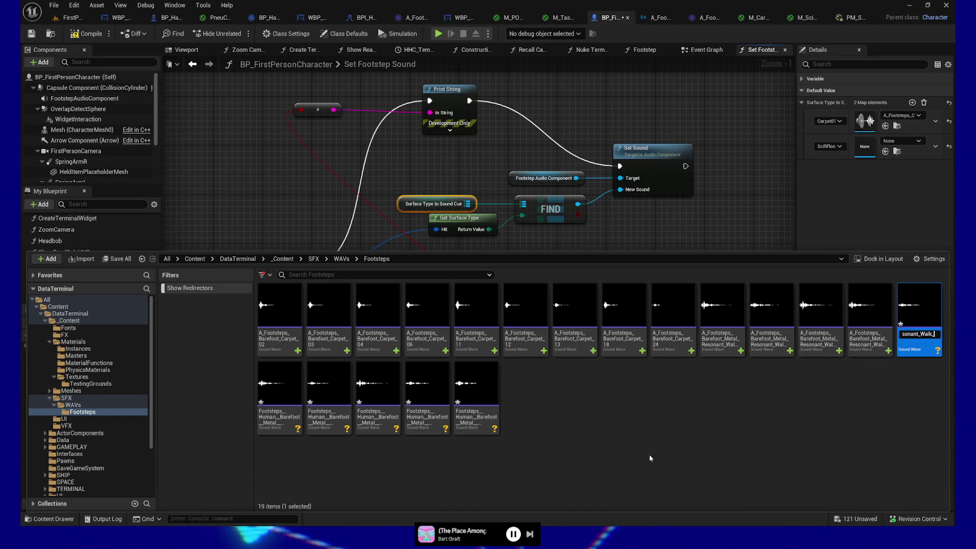
key(Return)
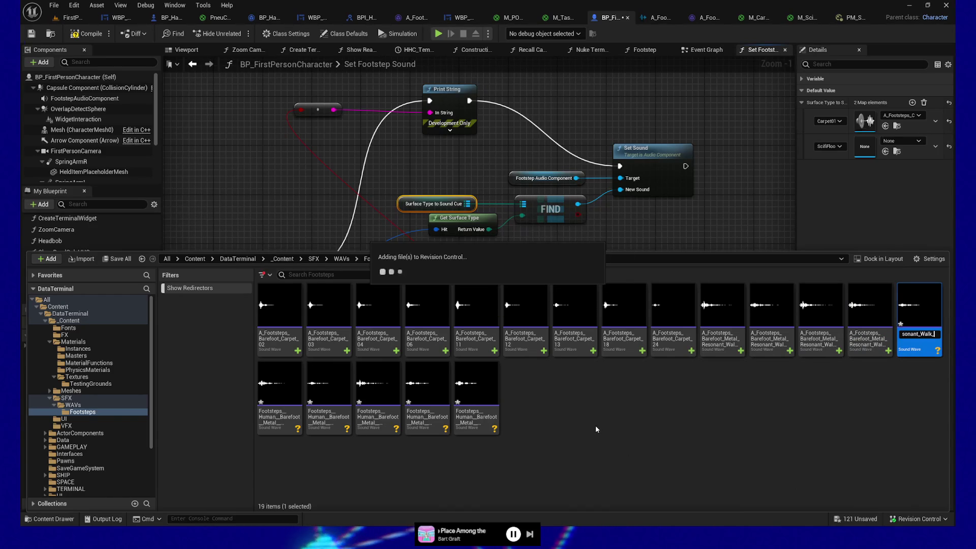
Step: Rename the first three second-row sounds with the A_Footsteps_Barefoot_Metal_Resonant_Walk_ prefix
click(284, 399)
key(F2)
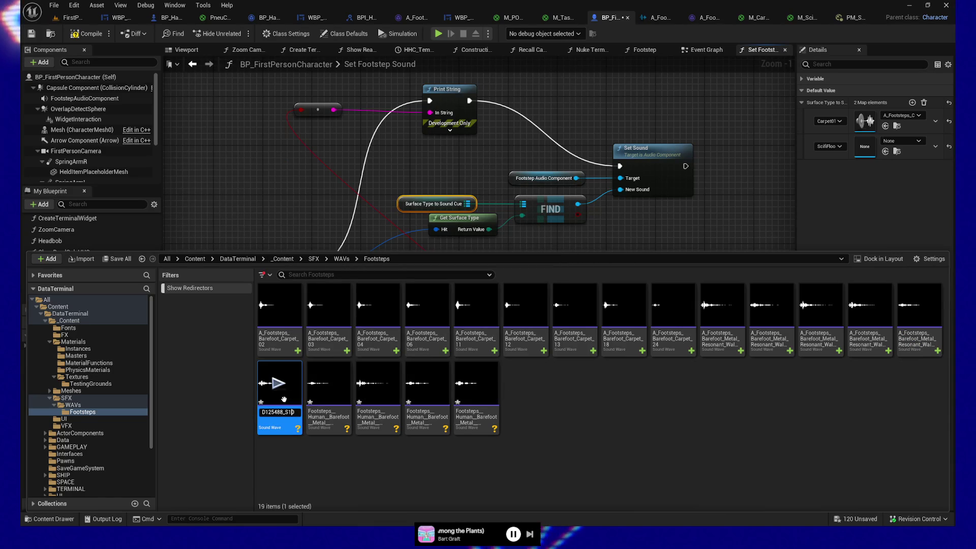
key(ctrl+v)
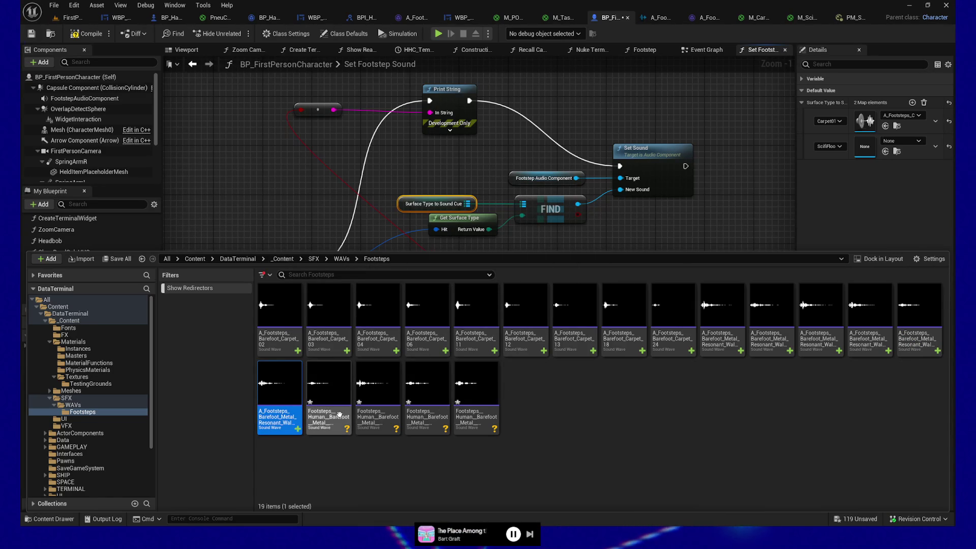
mouse_move(339, 414)
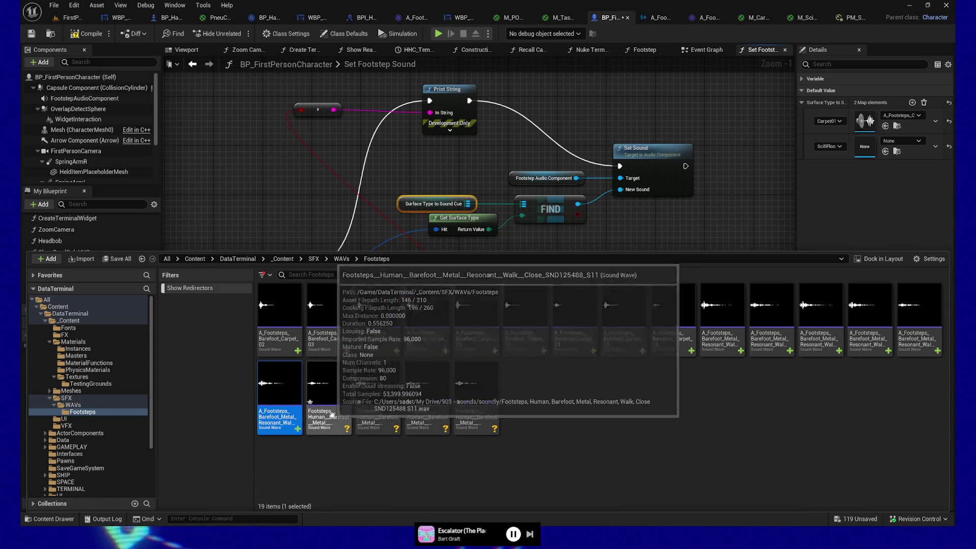
click(334, 415)
key(F2)
text(A_Footsteps_Barefoot_Metal_Resonant_Walk_)
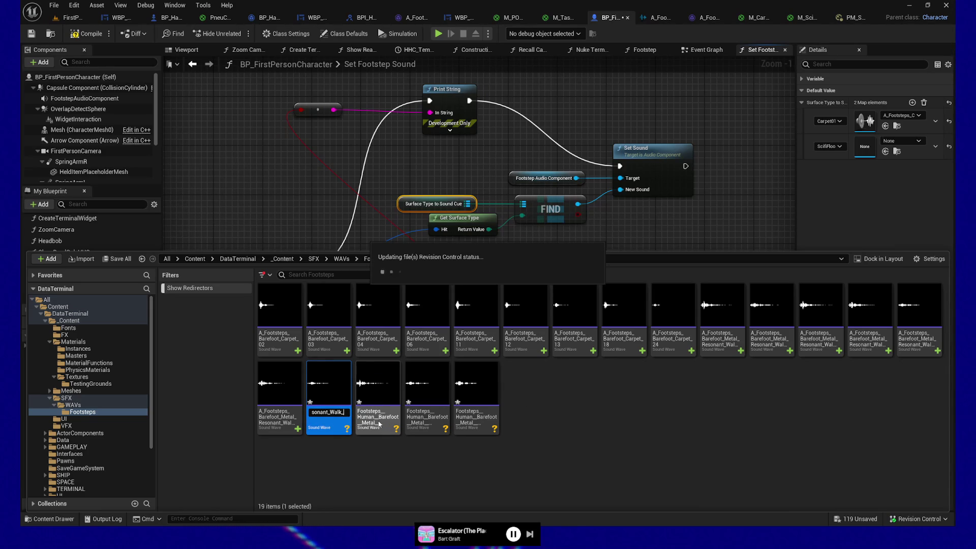
key(Return)
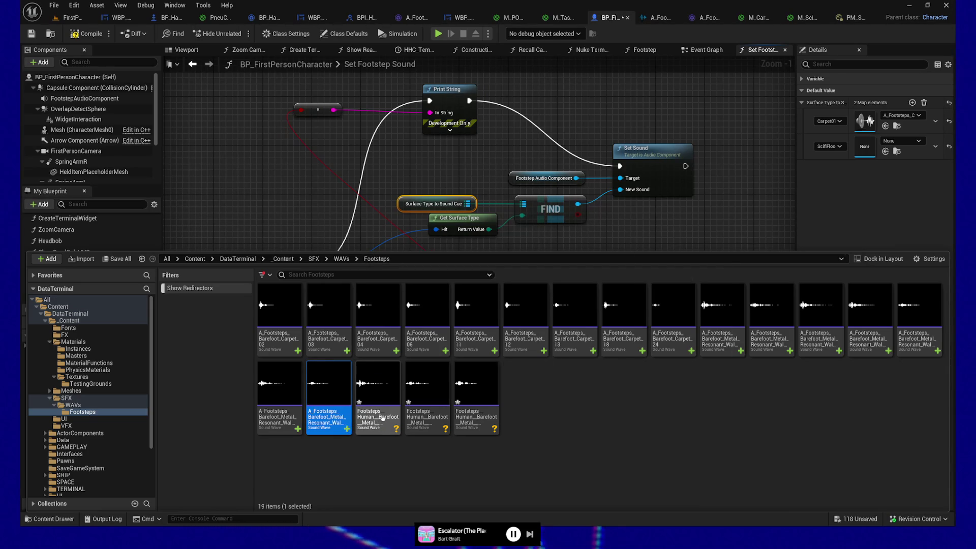
click(381, 417)
key(F2)
text(A_Footsteps_Barefoot_Metal_Resonant_Walk_)
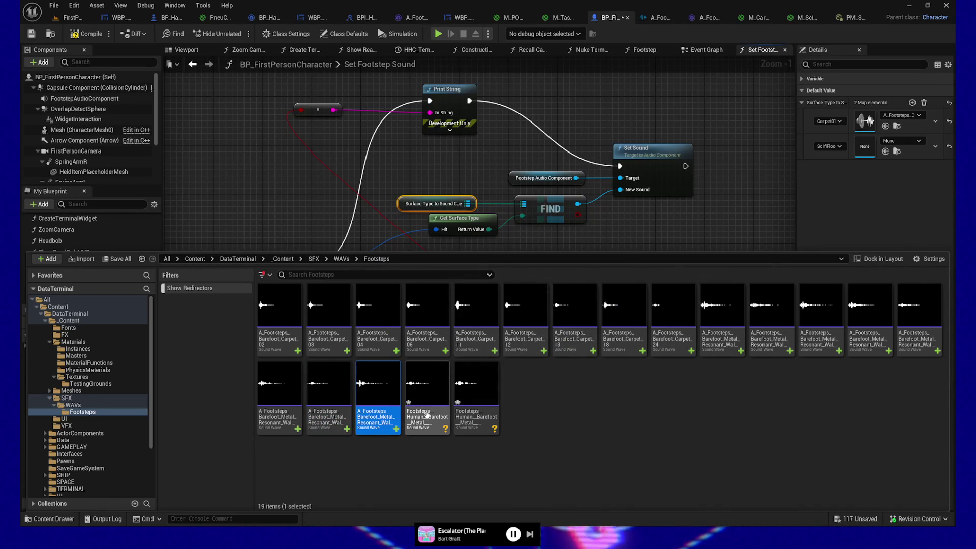
click(427, 419)
Step: Rename the last two second-row sounds the same way and select all ten Metal Resonant sounds
key(F2)
key(End)
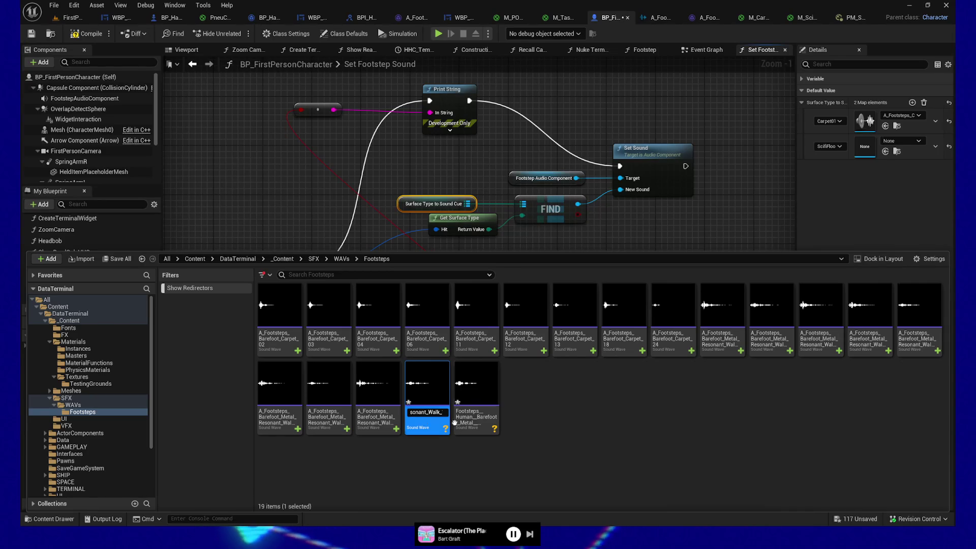
key(ctrl+v)
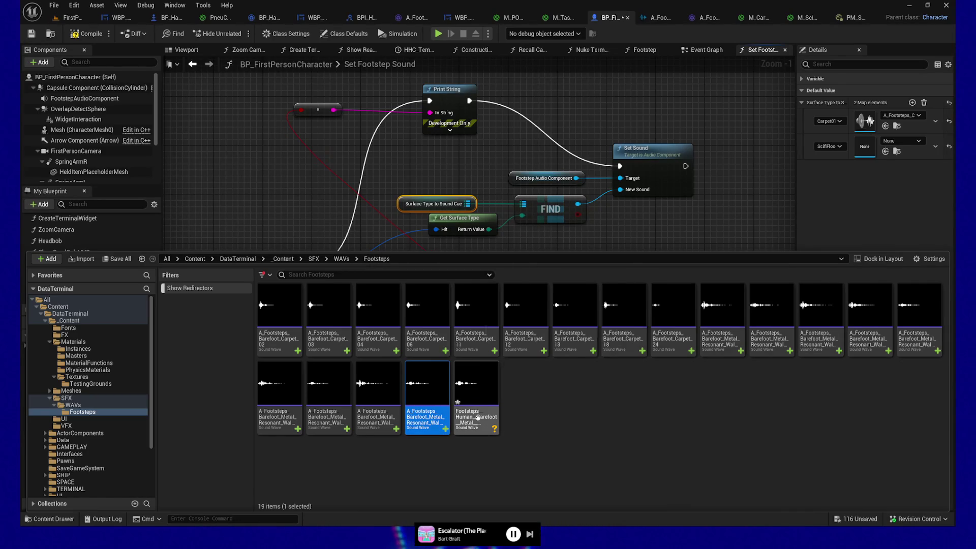
click(478, 418)
key(F2)
key(End)
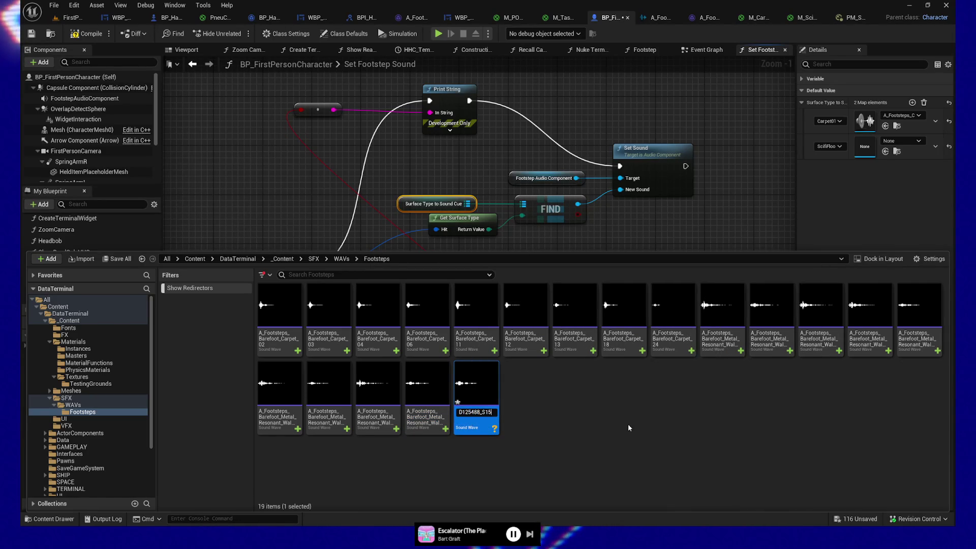
key(ctrl+a)
key(ctrl+v)
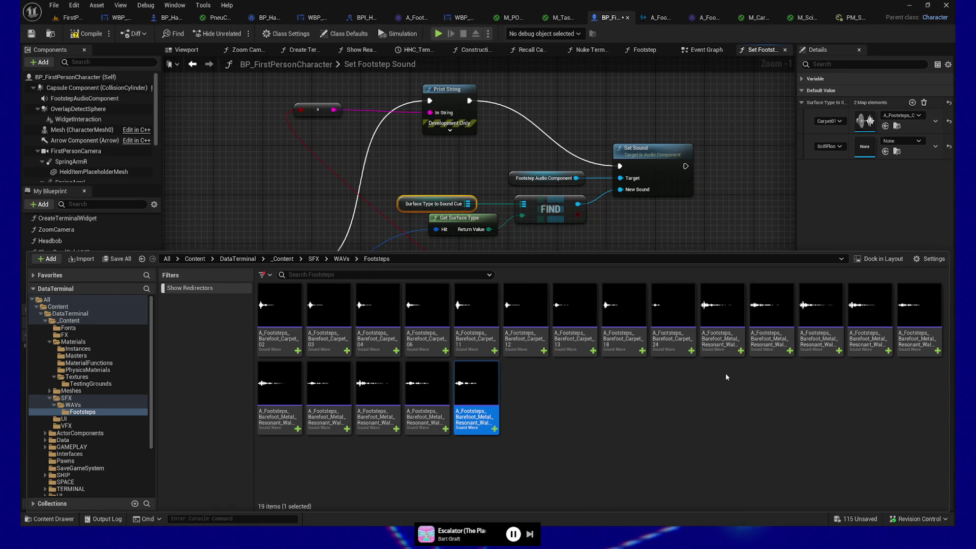
shift+click(720, 315)
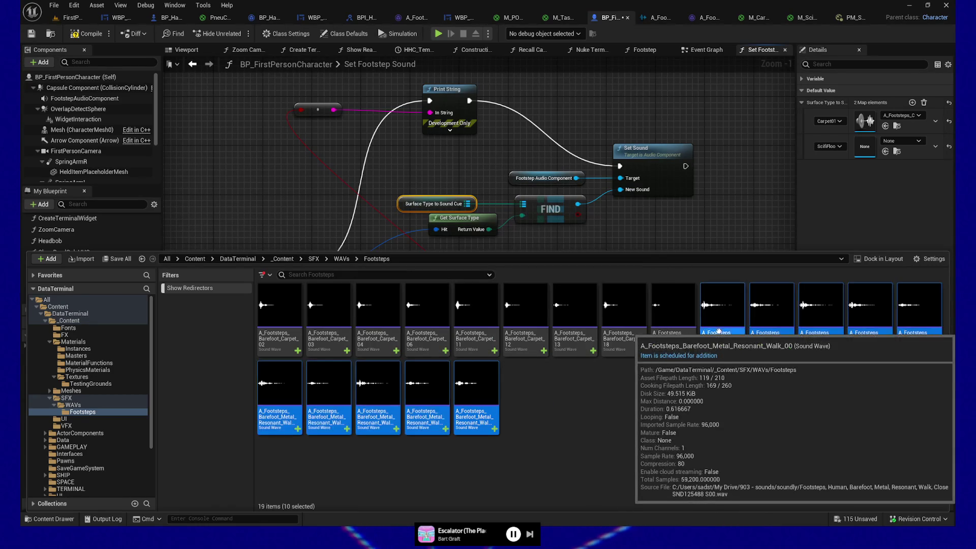
Step: Make a single cue from the ten Metal Resonant sounds with the default name and move it into SFX
right_click(720, 319)
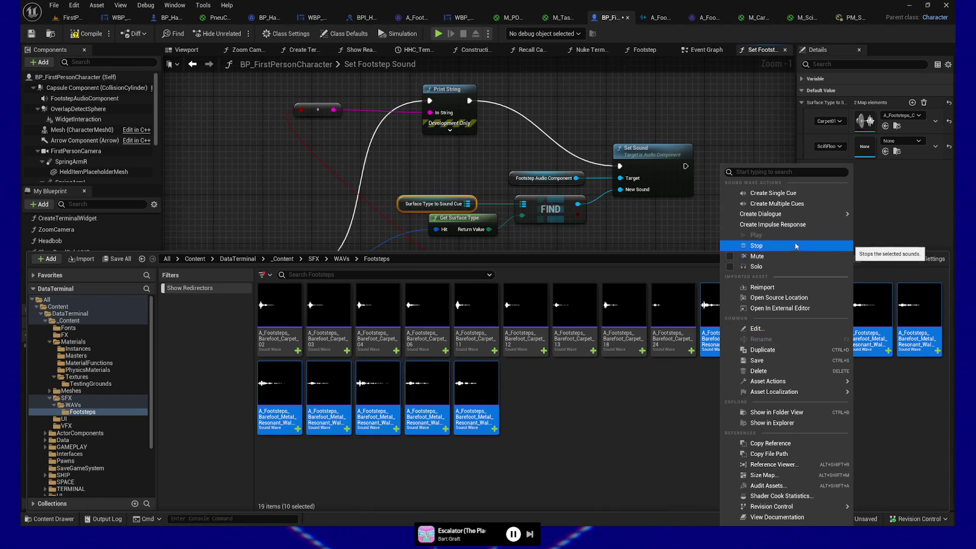
click(799, 194)
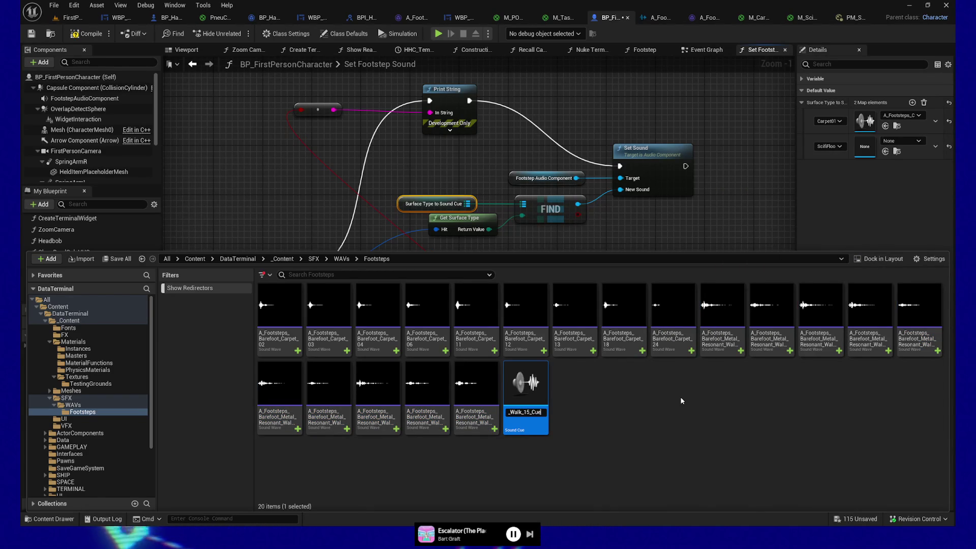
key(Return)
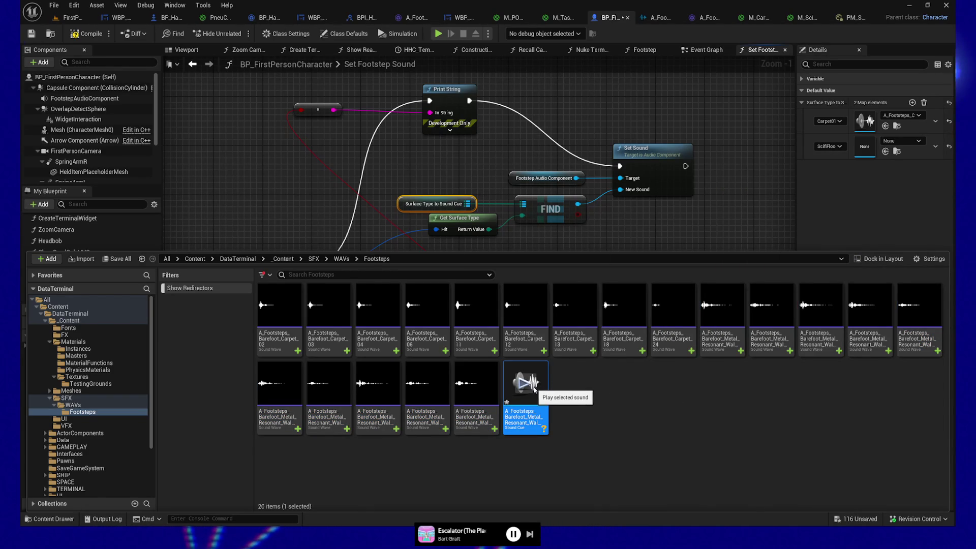
drag(525, 410, 70, 401)
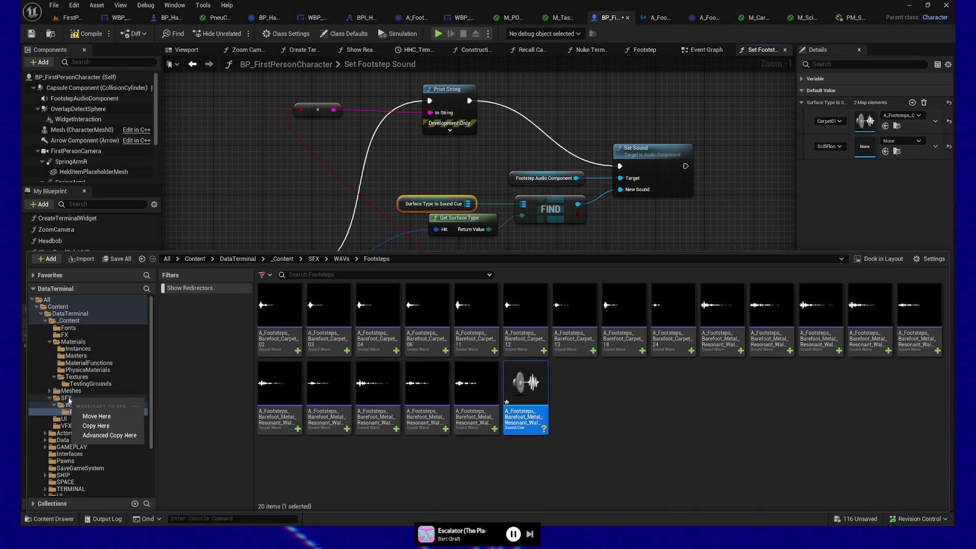
click(93, 416)
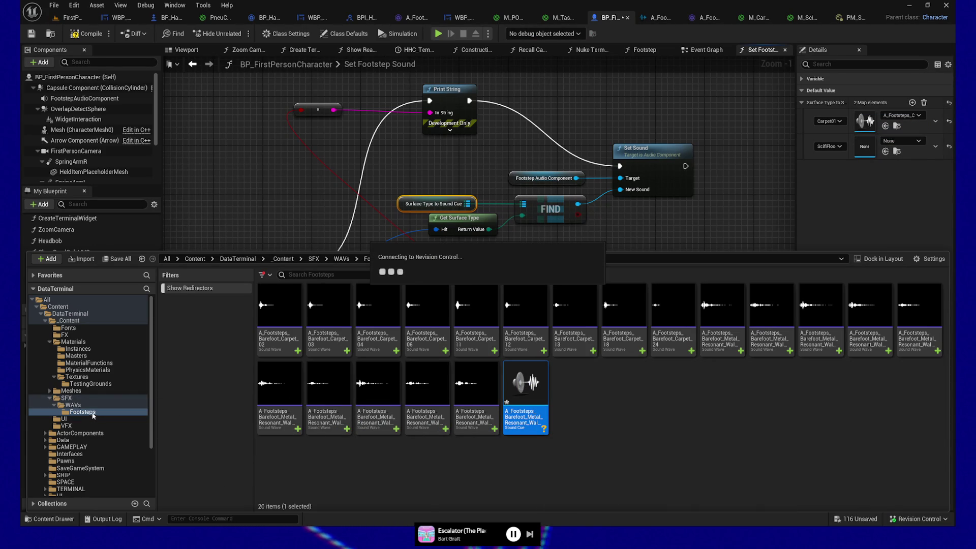
click(65, 400)
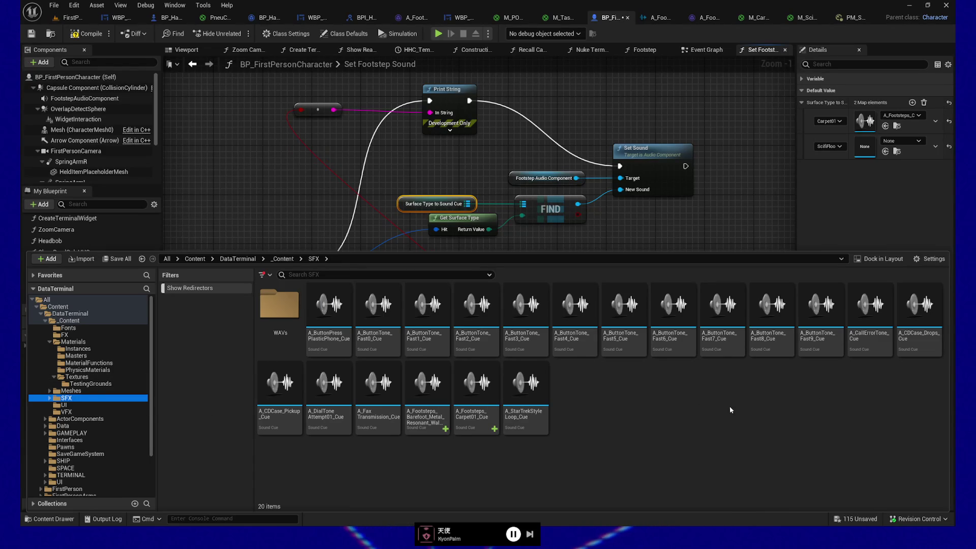
mouse_move(486, 415)
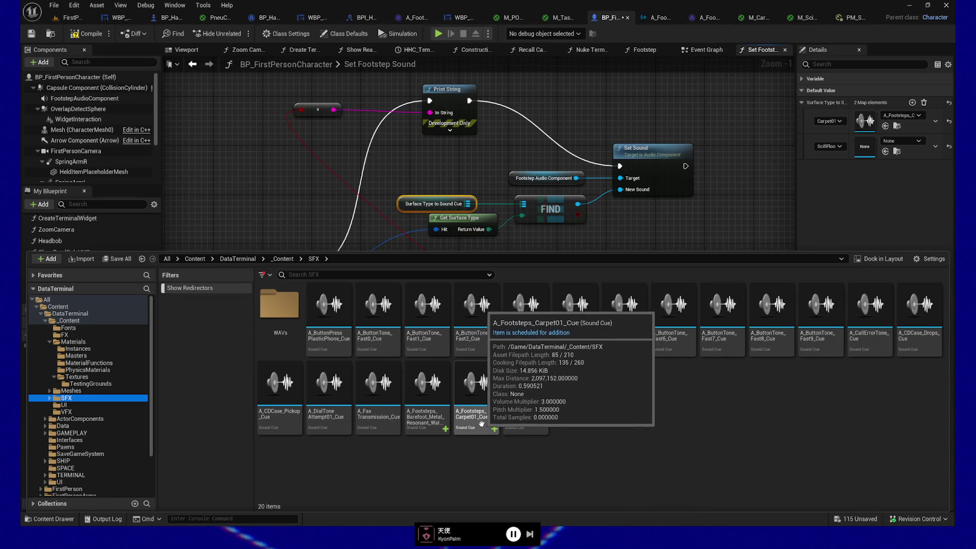
Step: Rename the new barefoot metal cue to A_Footsteps_ScifiTile01_Cue
click(445, 425)
key(F2)
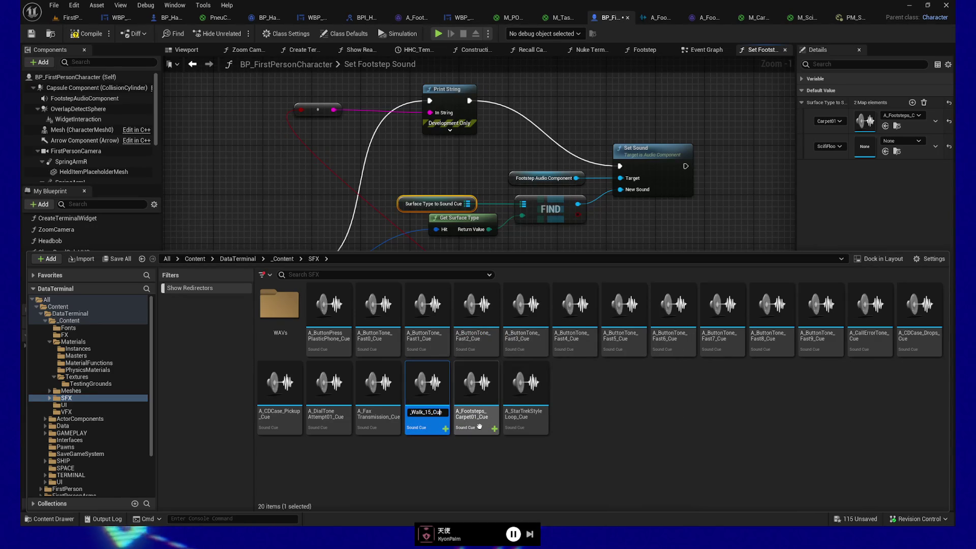
key(Left)
key(Left)
key(Left)
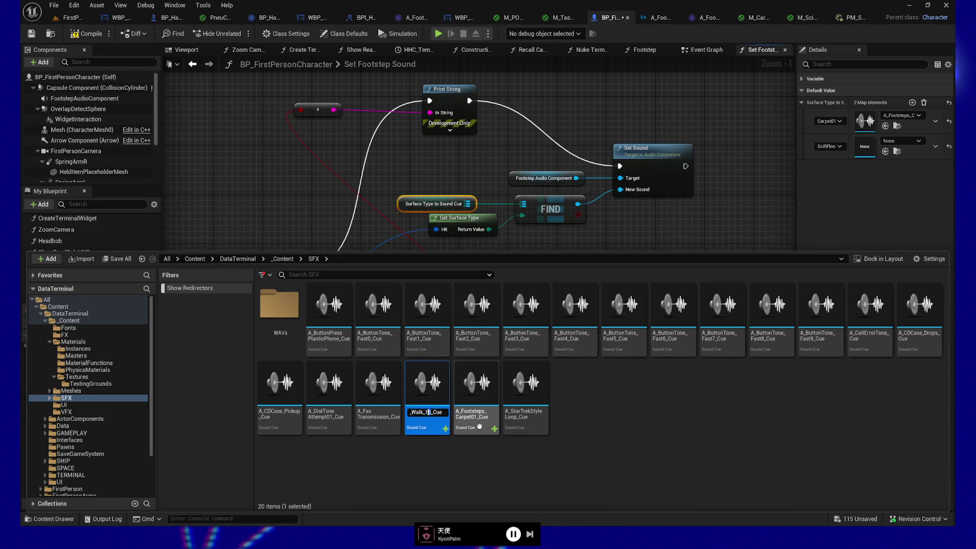
text(ScifiTile)
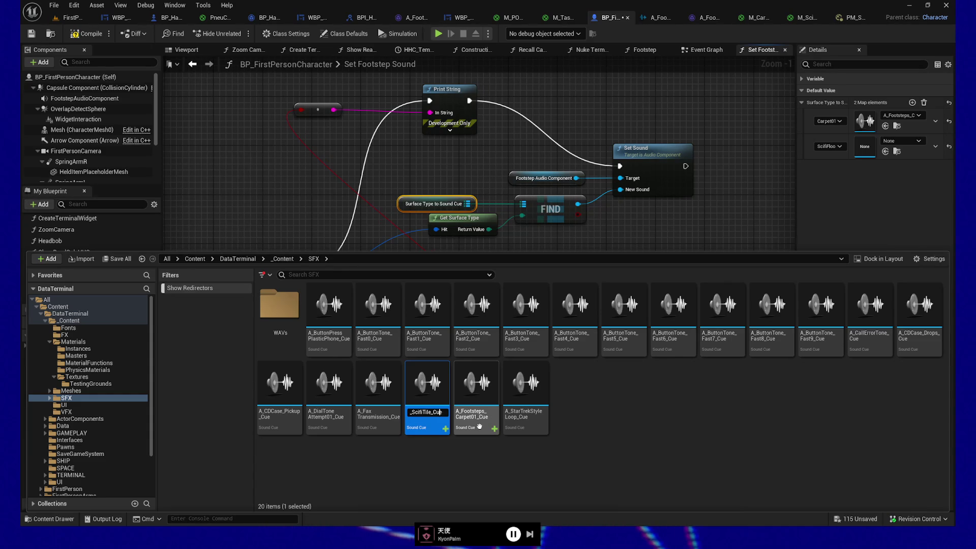
text(01)
key(Left)
key(Left)
key(Left)
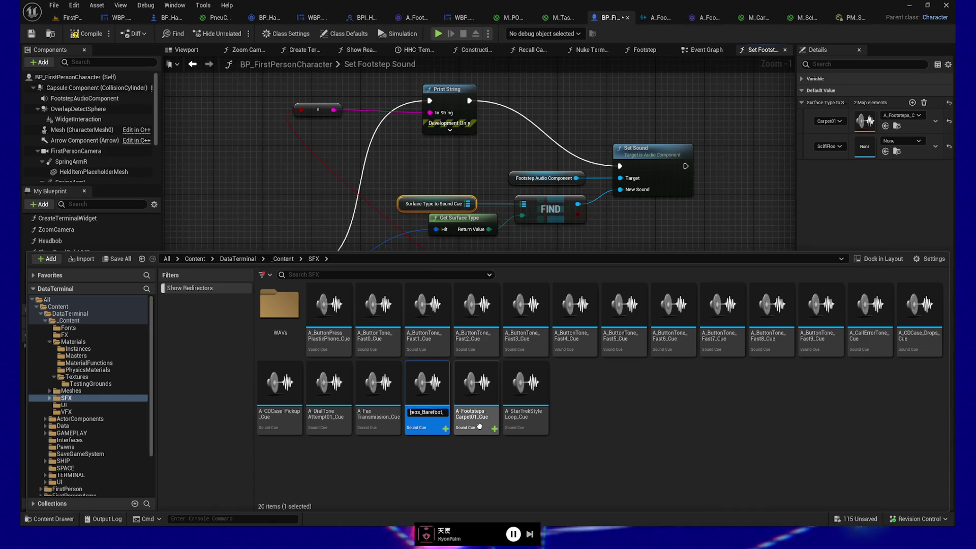
key(Right)
key(Right)
key(Right)
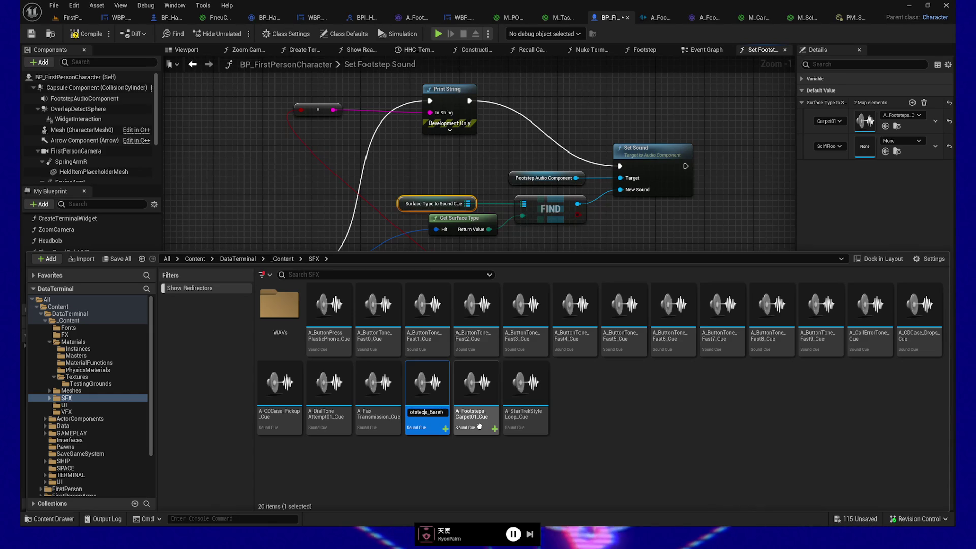
key(shift+Right)
key(shift+Right)
key(shift+Right)
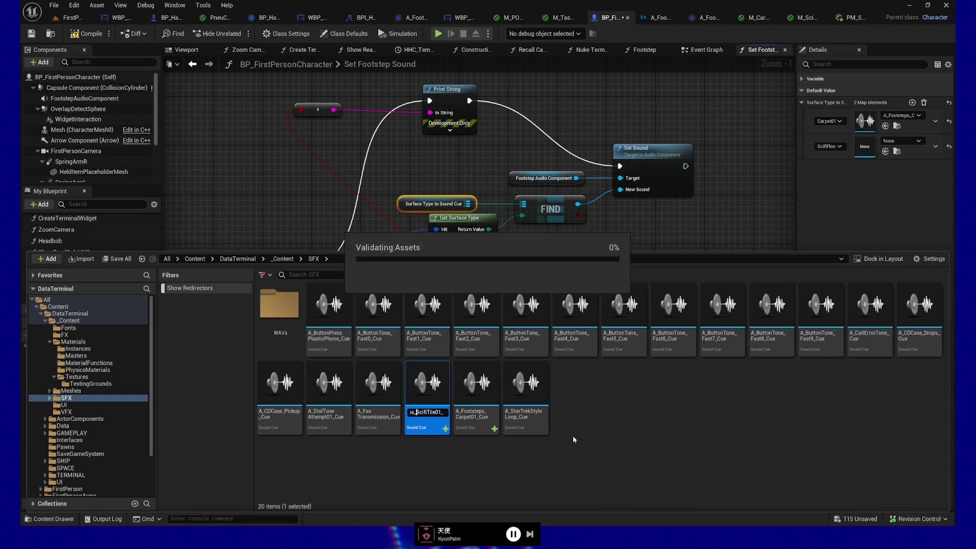
key(Return)
Step: Assign A_Footsteps_ScifiTile01_Cue to the sci-fi floor map entry, compile, and reselect the cue
click(86, 35)
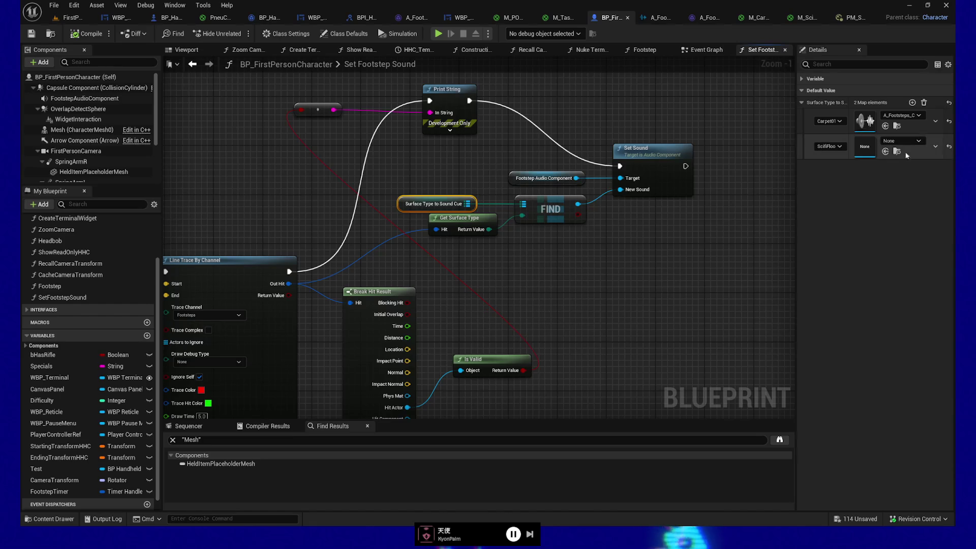
click(918, 141)
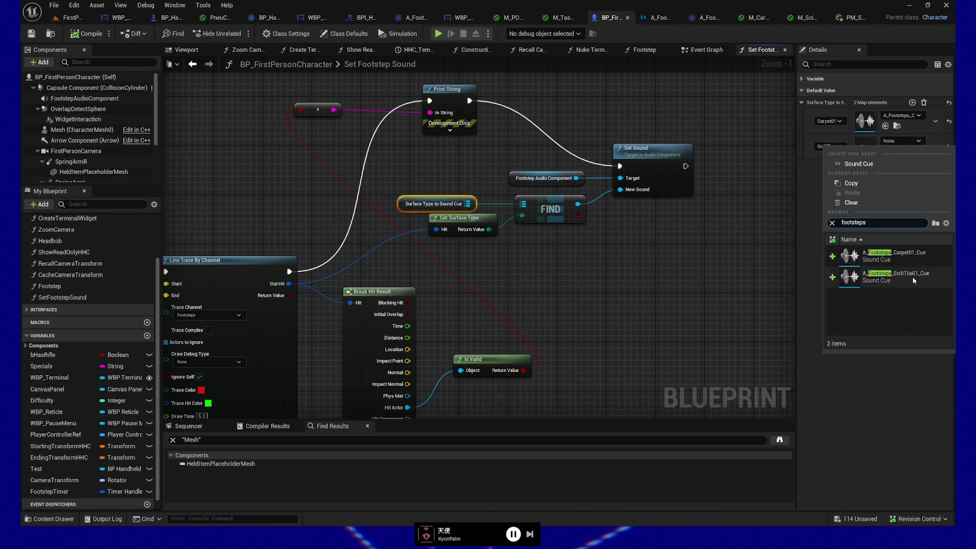
click(904, 273)
click(87, 34)
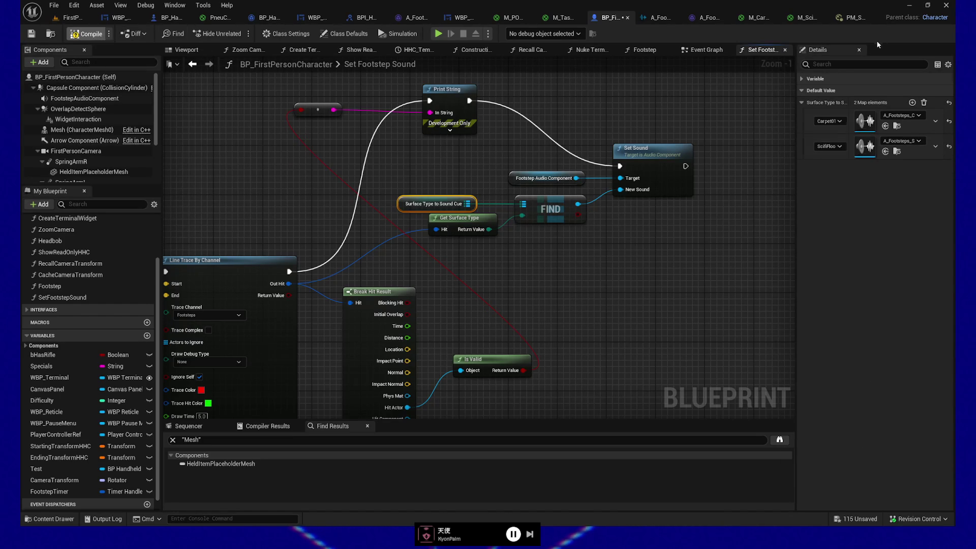
click(73, 516)
click(488, 416)
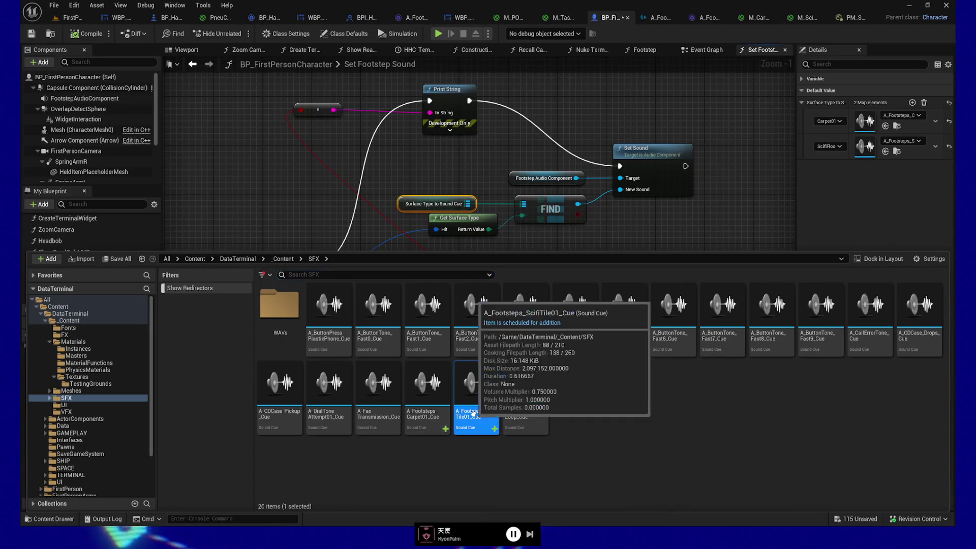
Step: Open A_Footsteps_ScifiTile01_Cue, set its Volume Multiplier, and preview it
double_click(474, 413)
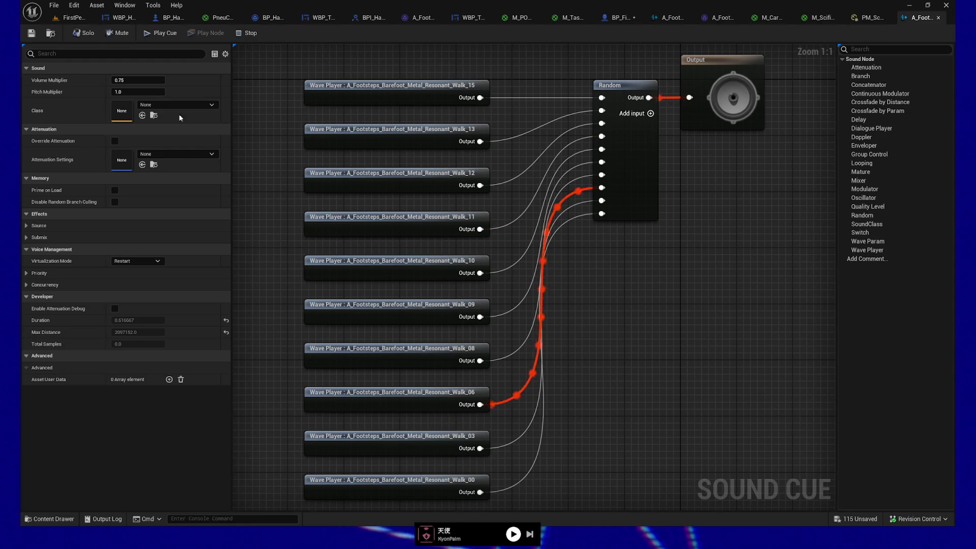
text(1)
key(Return)
key(space)
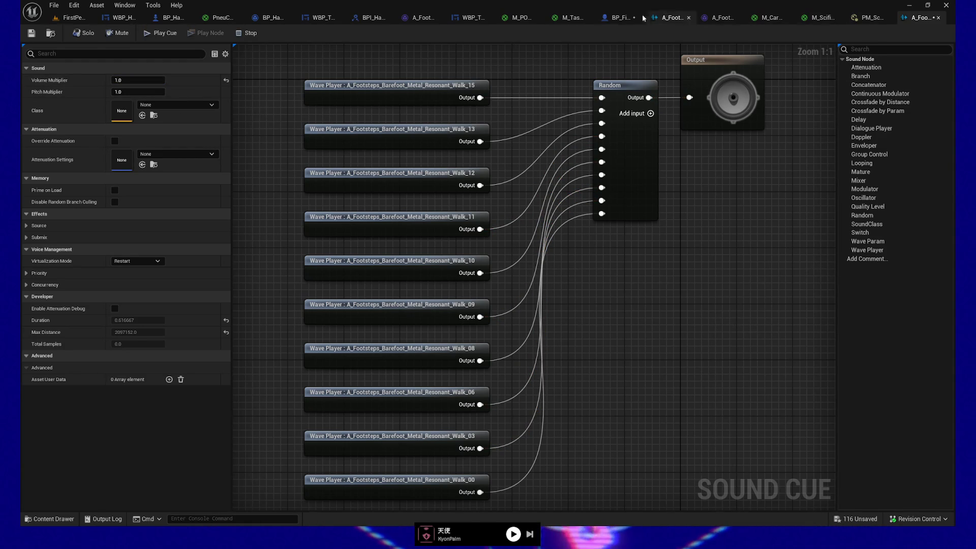
Step: Play the Carpet01 cue for comparison, then replay the metal walk cue
click(663, 21)
key(space)
key(space)
key(space)
key(space)
key(space)
click(917, 20)
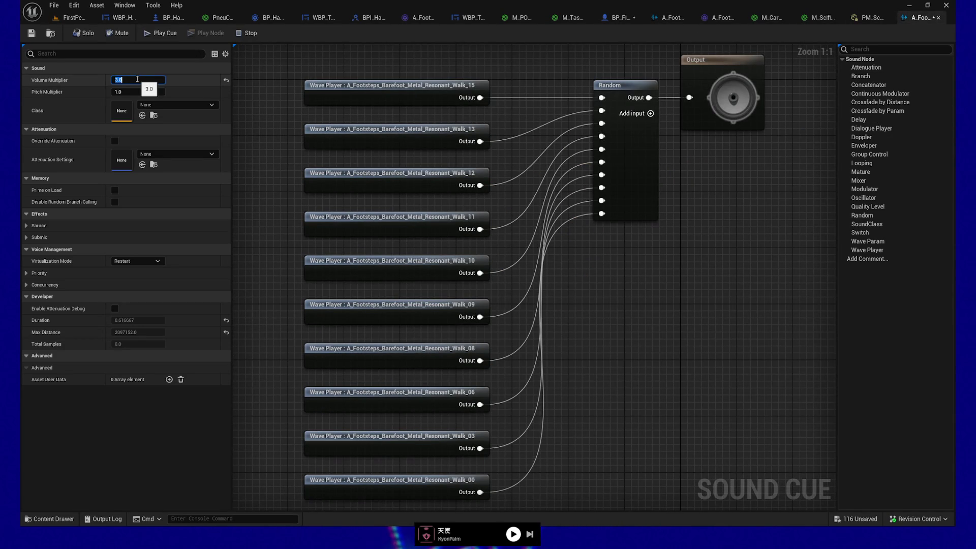
key(space)
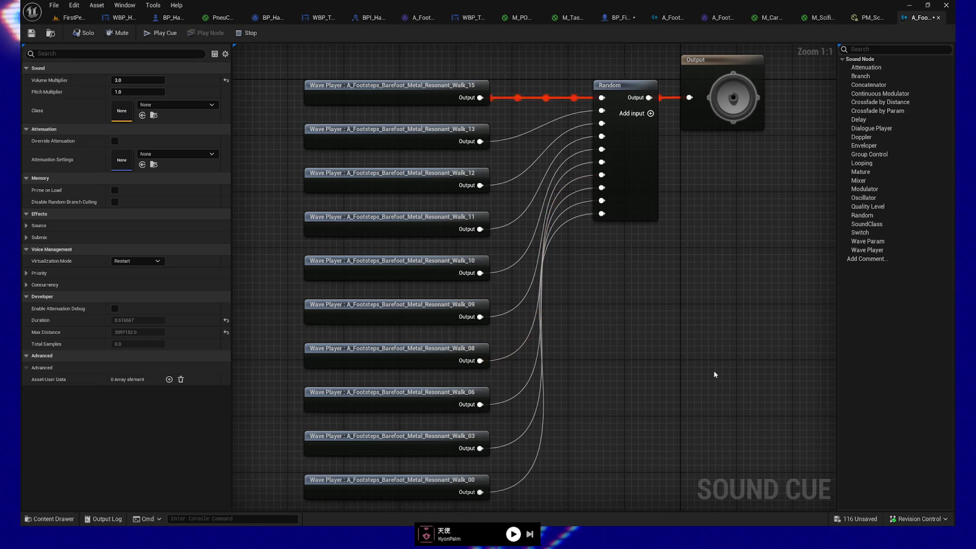
key(space)
key(space)
key(space)
key(space)
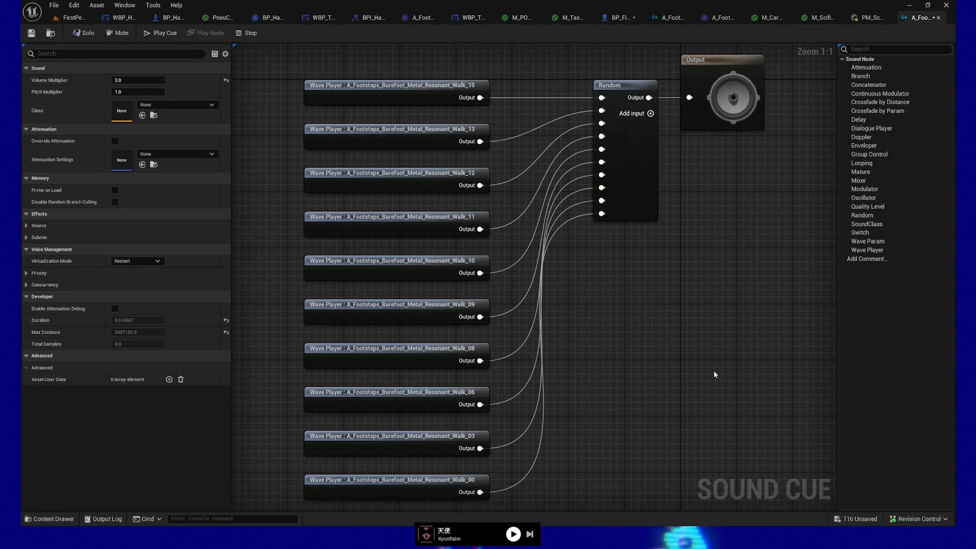
Step: Keep replaying the metal walk cue to hear its random footstep variations
key(space)
key(space)
key(space)
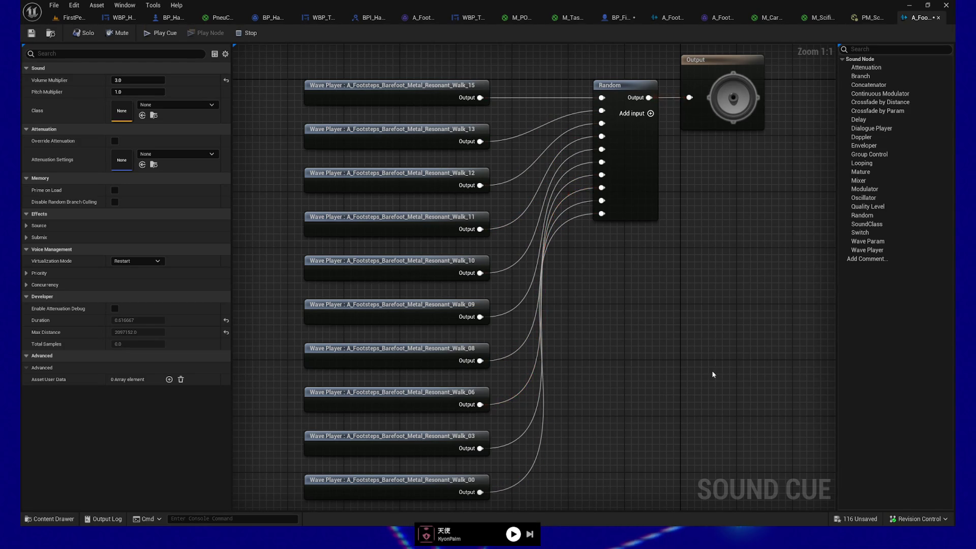
key(space)
key(space)
key(space)
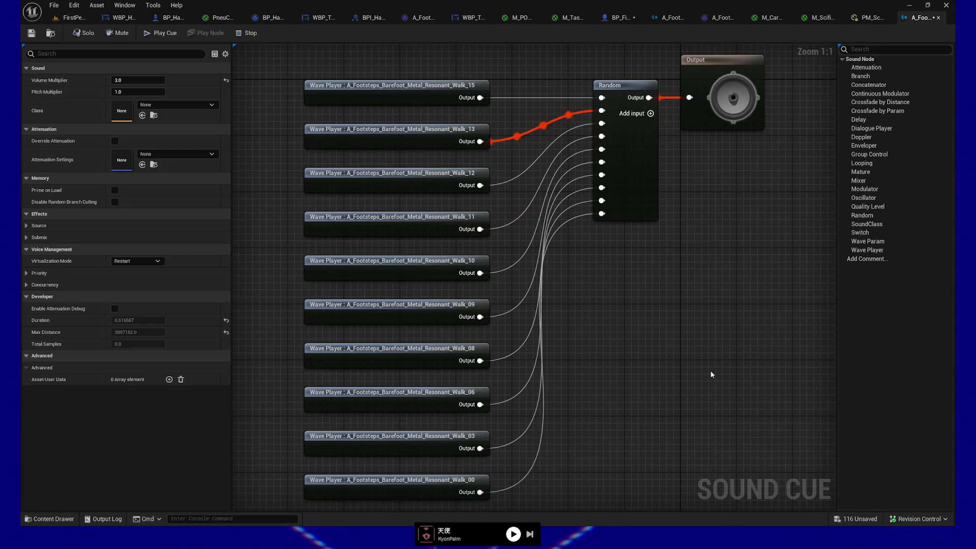
key(space)
key(space)
key(space)
key(space)
key(space)
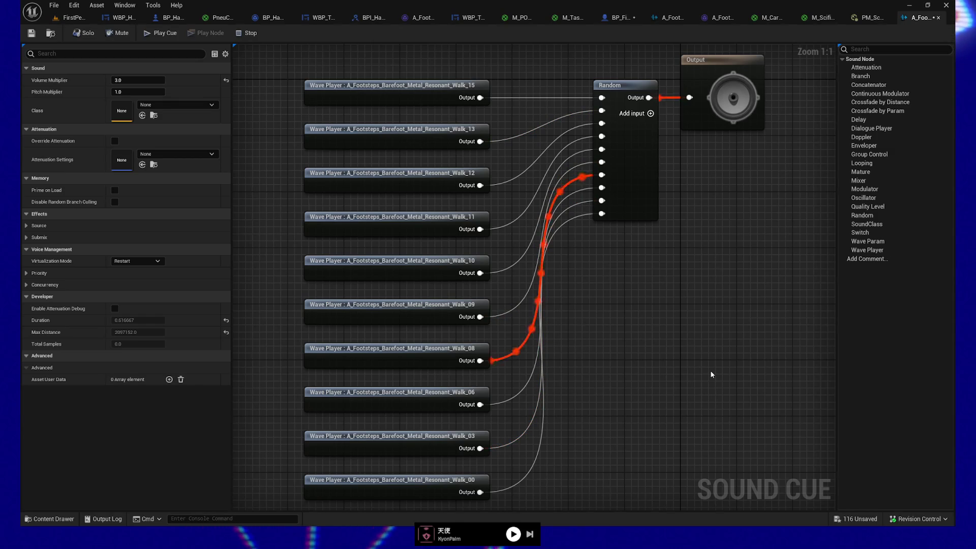
key(space)
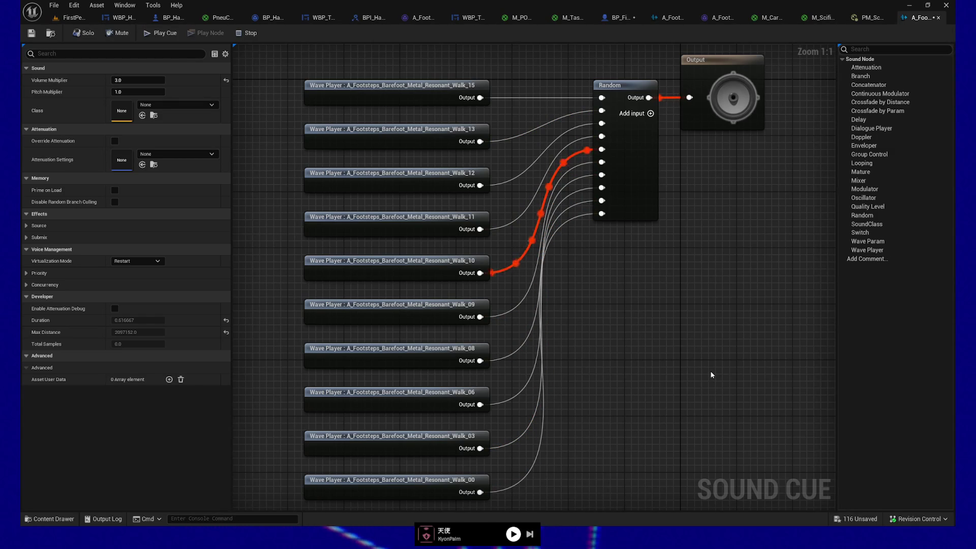
key(space)
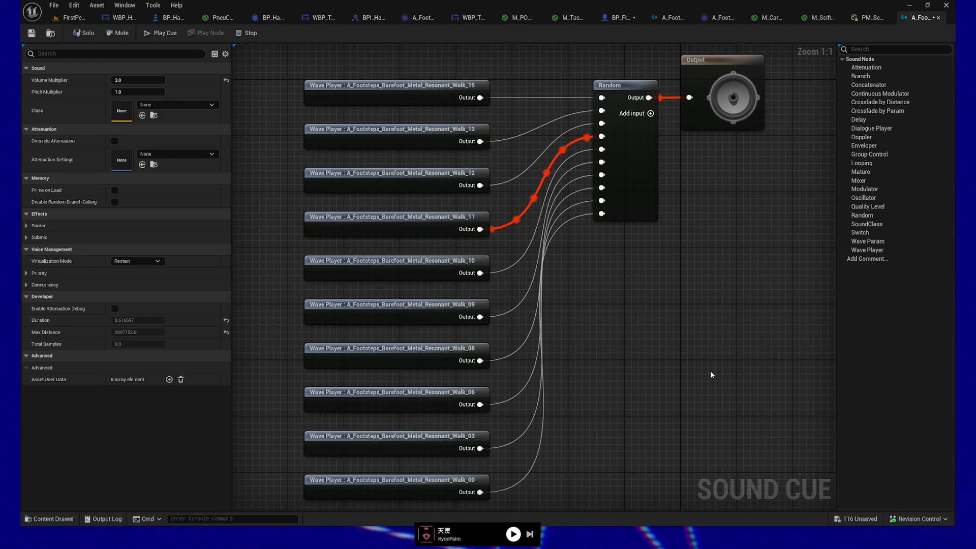
key(space)
key(space)
key(space)
key(space)
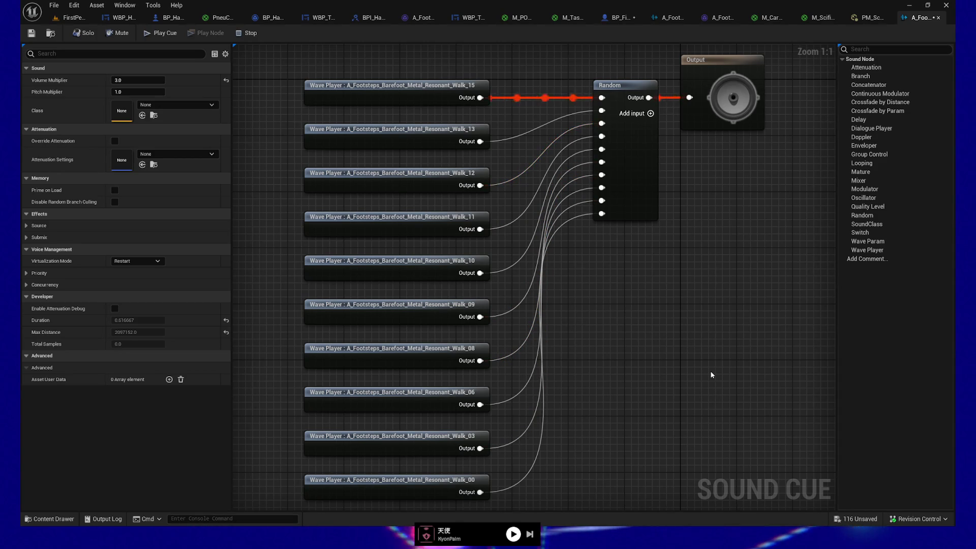
key(space)
key(space)
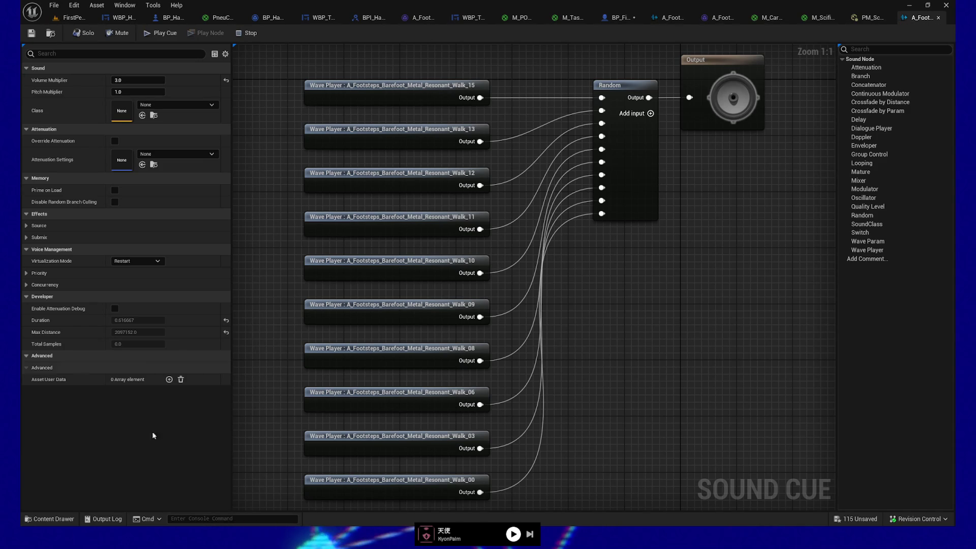
click(50, 518)
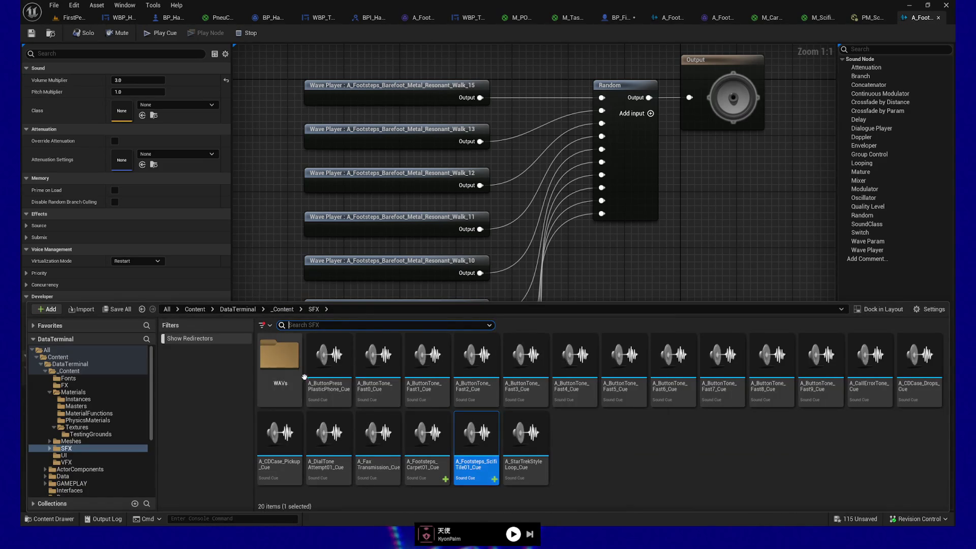
Step: Go to SFX > WAVs > Footsteps and preview the first three Metal_Resonant footstep waves
double_click(281, 356)
double_click(281, 356)
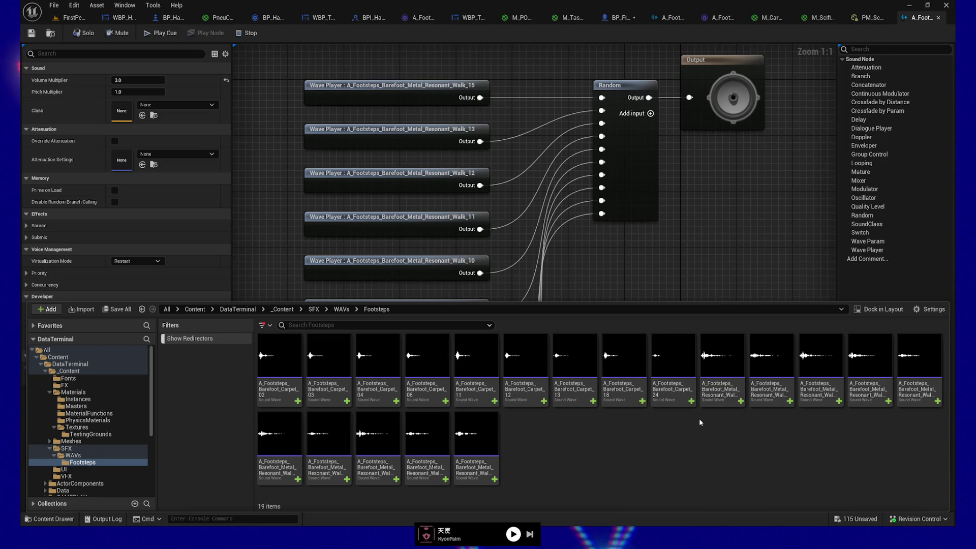
click(722, 354)
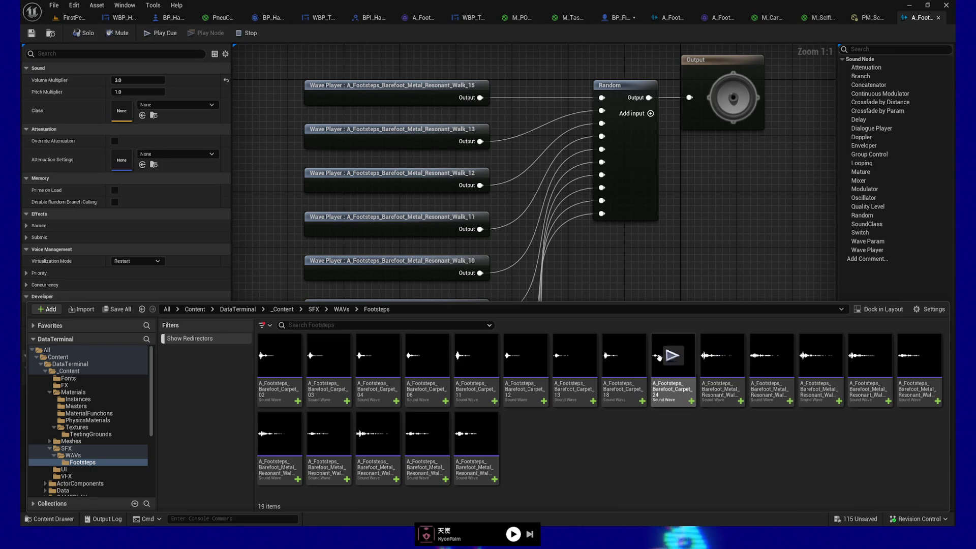
click(722, 358)
click(768, 354)
click(820, 355)
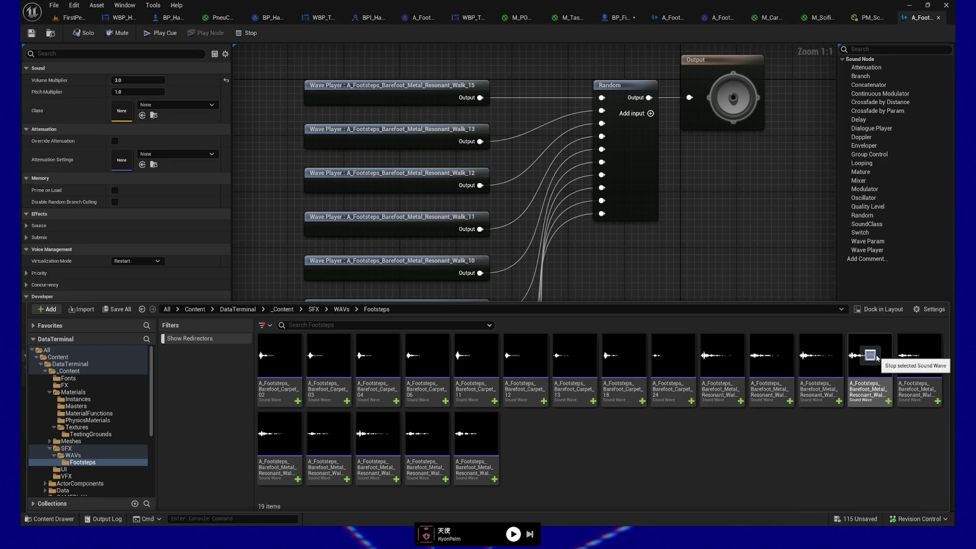
click(69, 17)
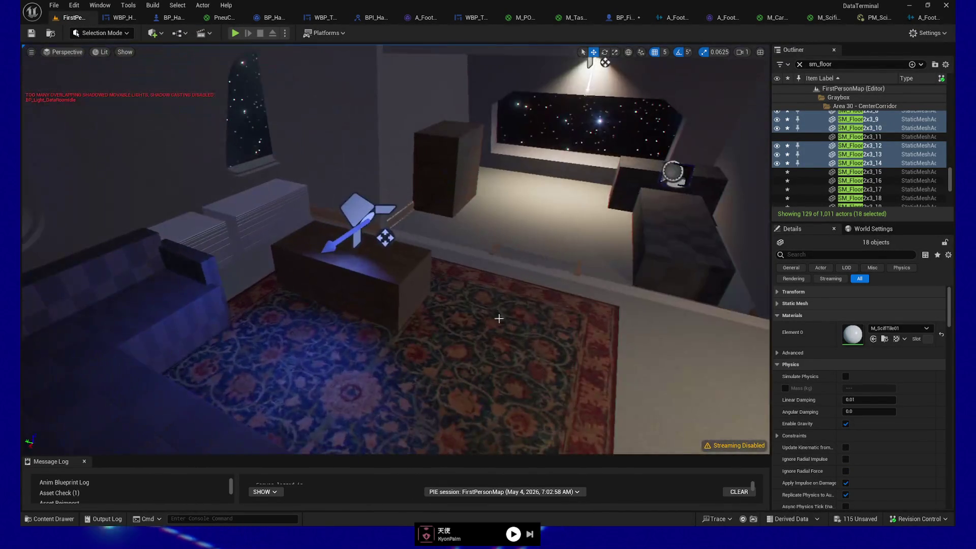
Step: Play the level from the carpeted room, then walk up the stairs and along the corridor
right_click(516, 320)
click(529, 321)
key(w)
key(w)
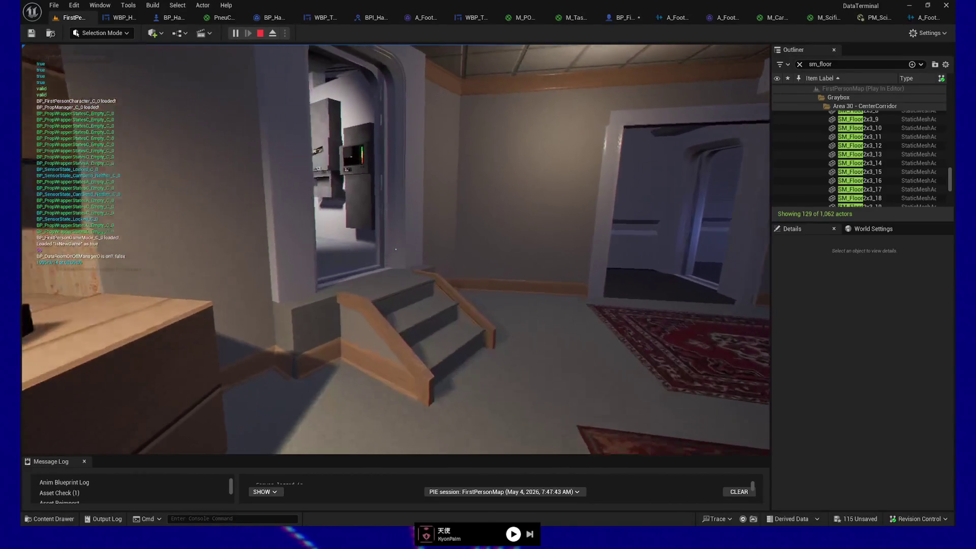
key(w)
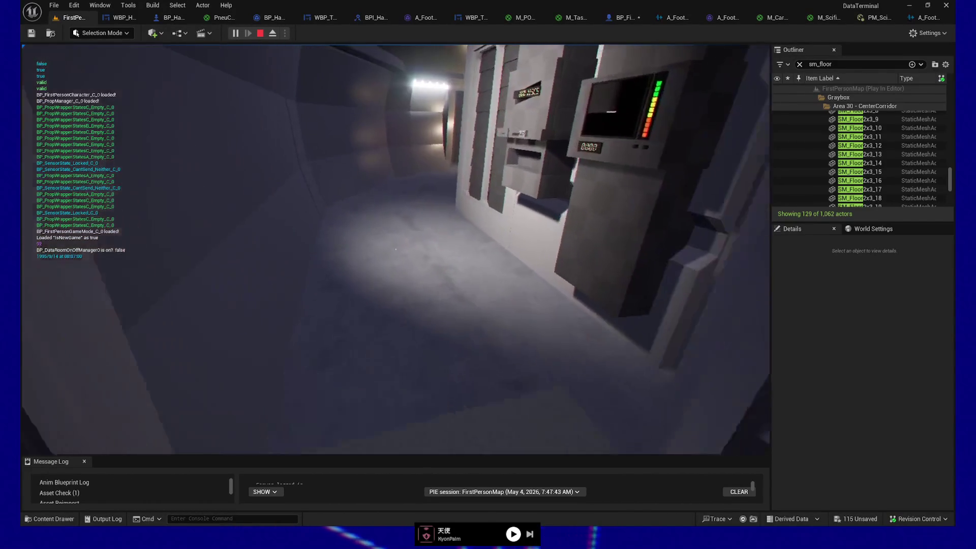
key(w)
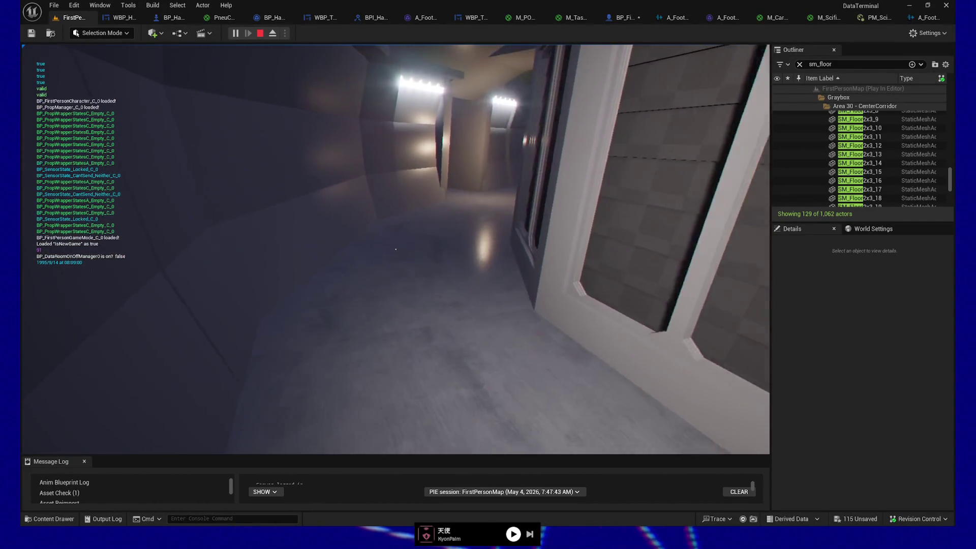
key(w)
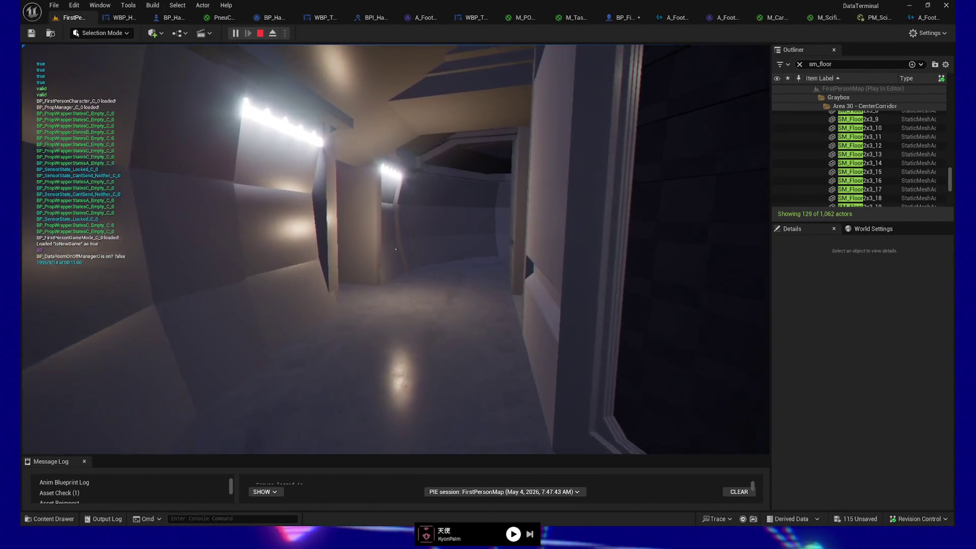
key(w)
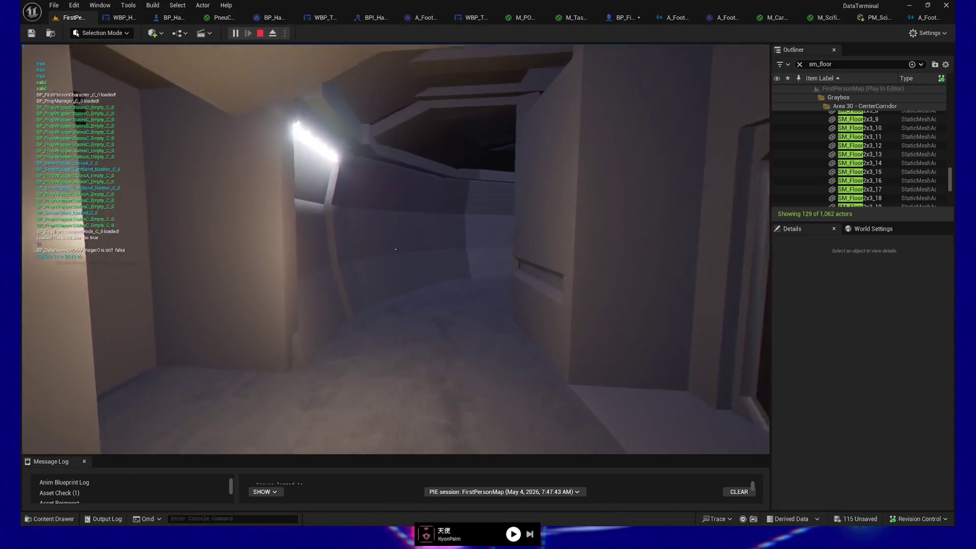
key(w)
key(w)
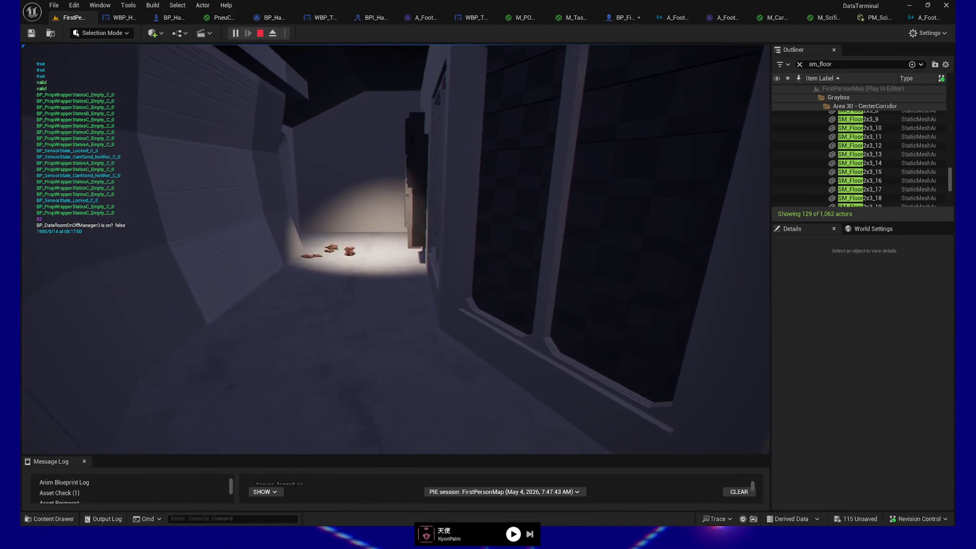
Step: Walk on into the lit room to hear the footsteps, then pause the game and switch to Soundly
key(w)
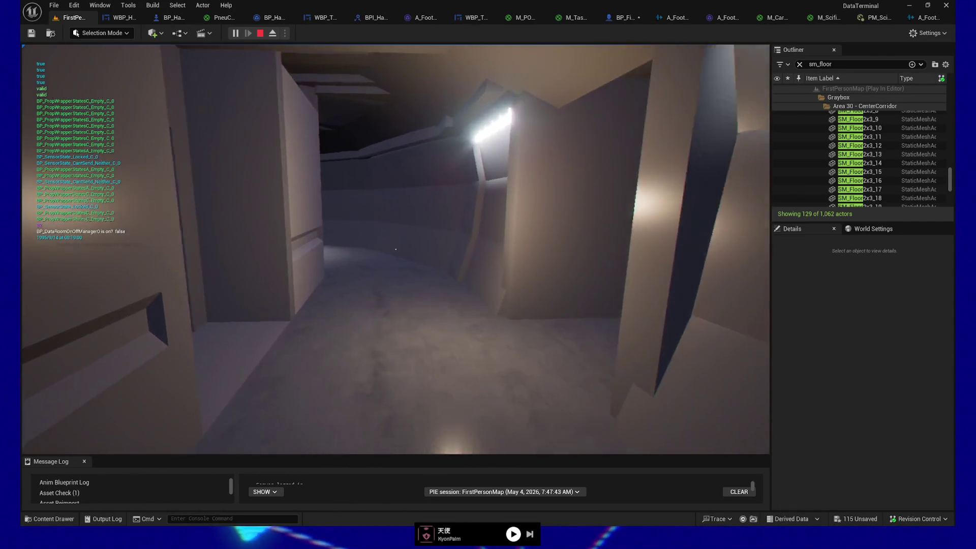
key(w)
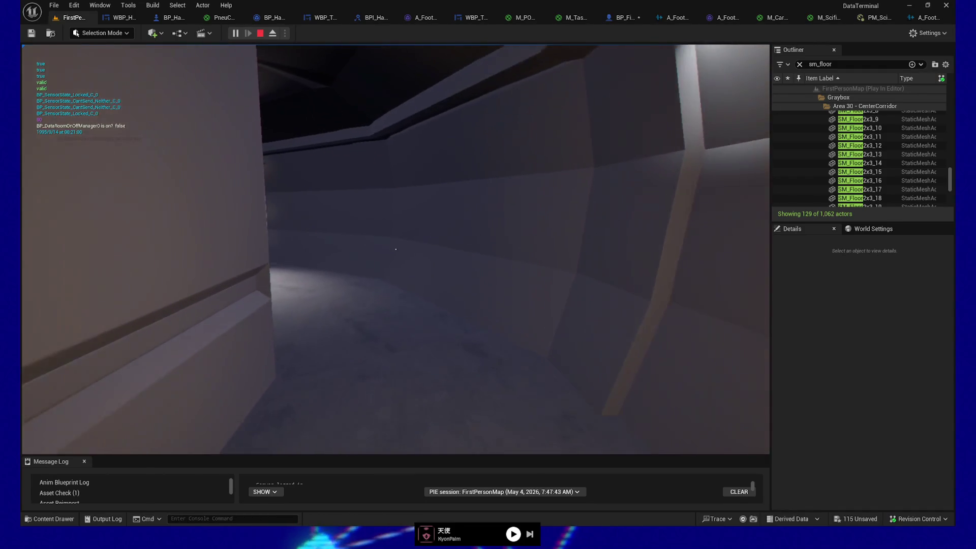
key(w)
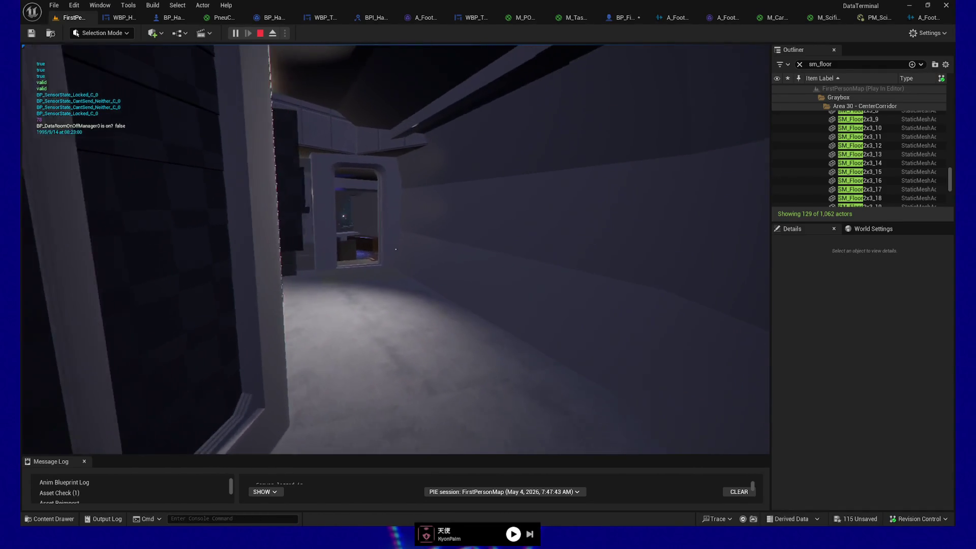
key(w)
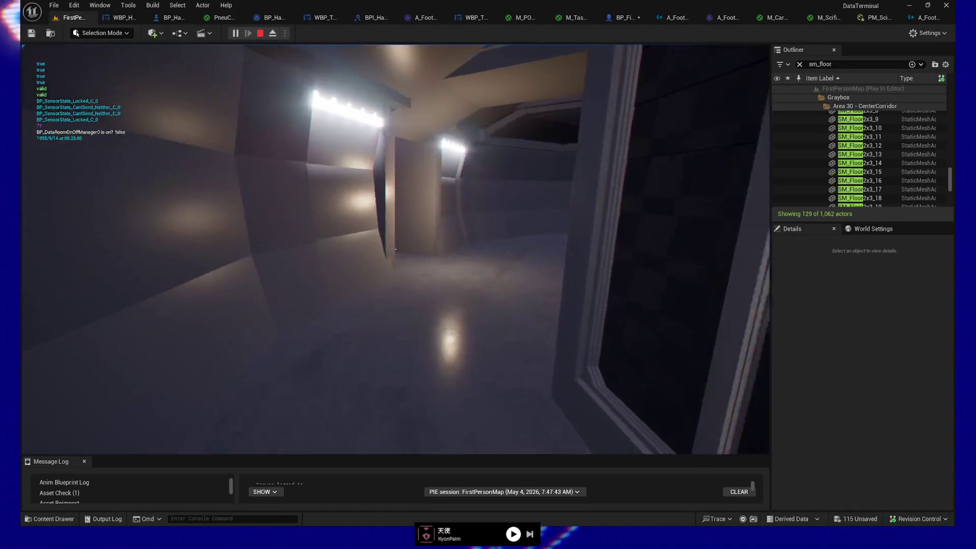
key(w)
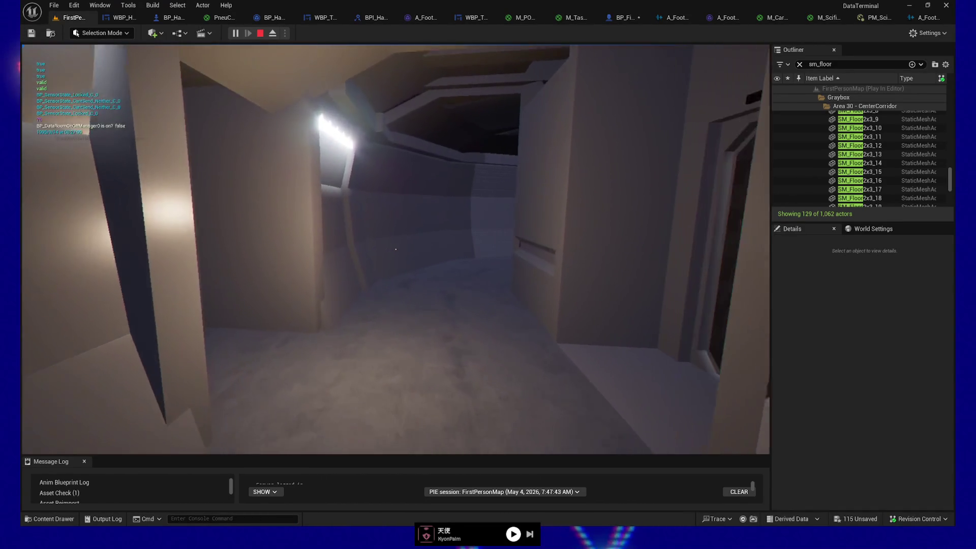
key(w)
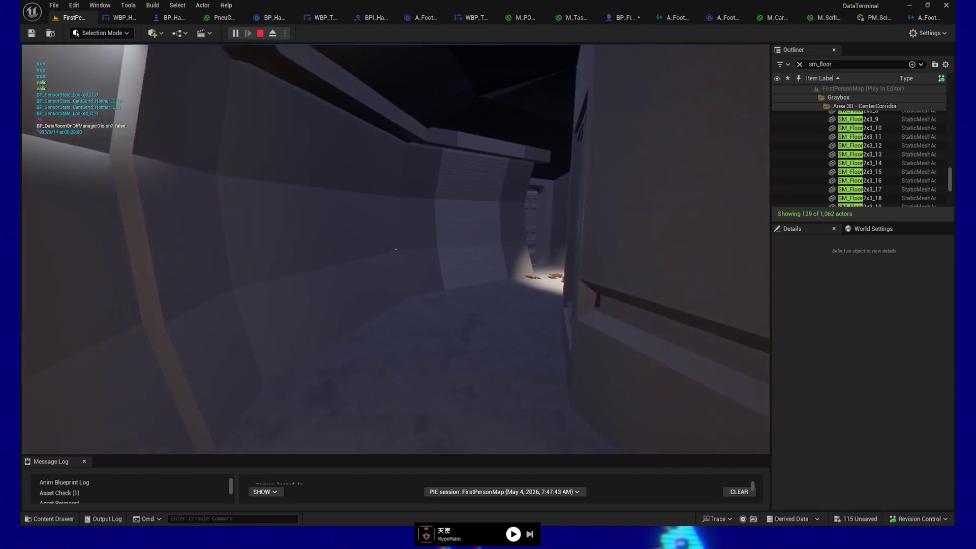
key(w)
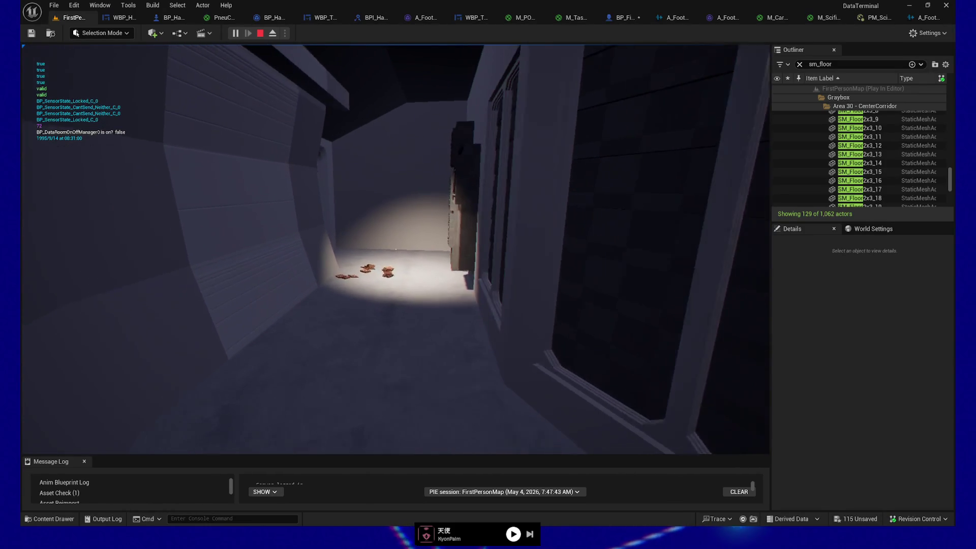
key(p)
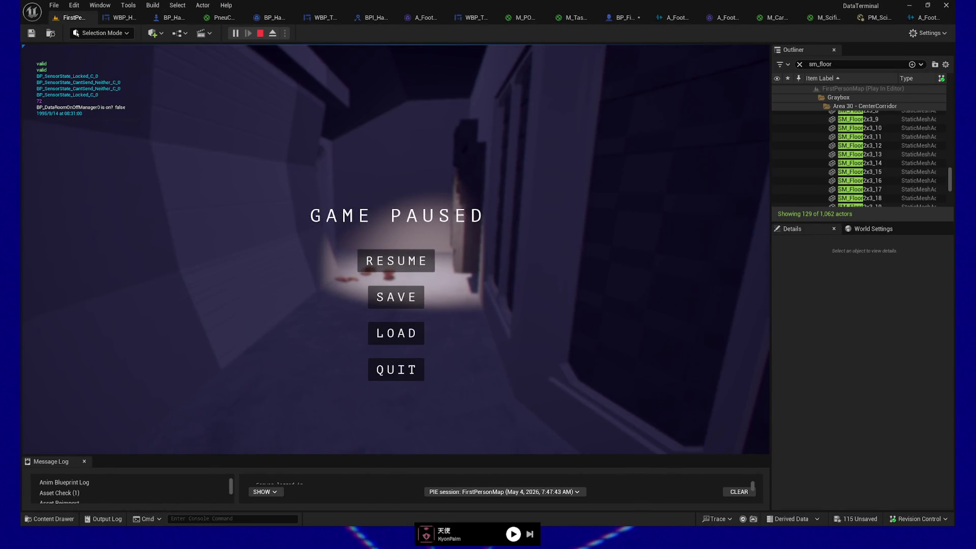
key(alt+Tab)
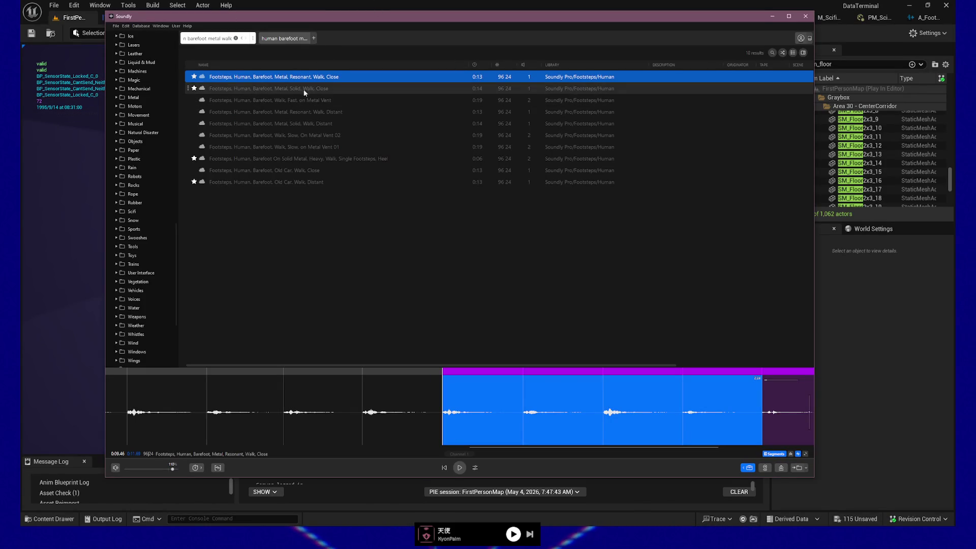
Step: Play the Barefoot Metal Solid Walk Close recording, select it whole, and drag it into Unreal
click(309, 89)
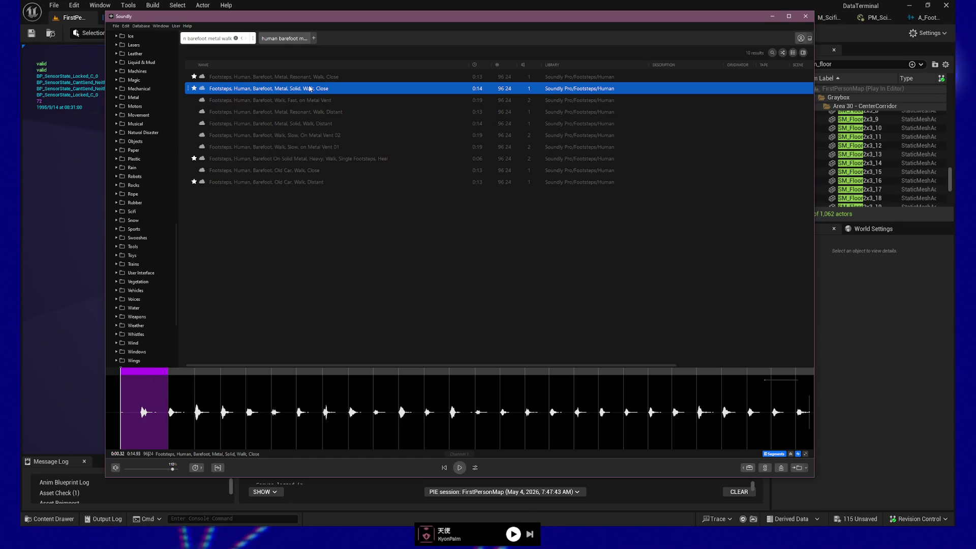
key(space)
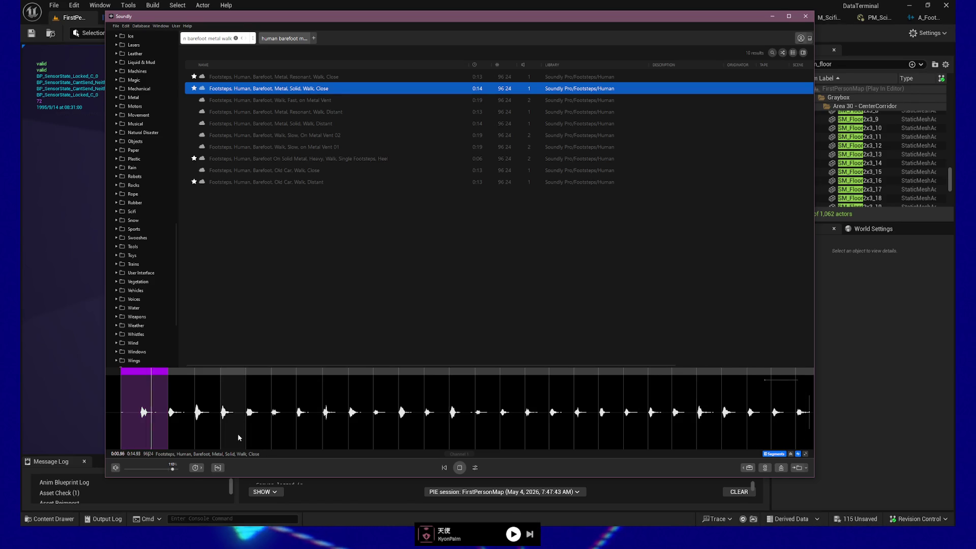
double_click(170, 398)
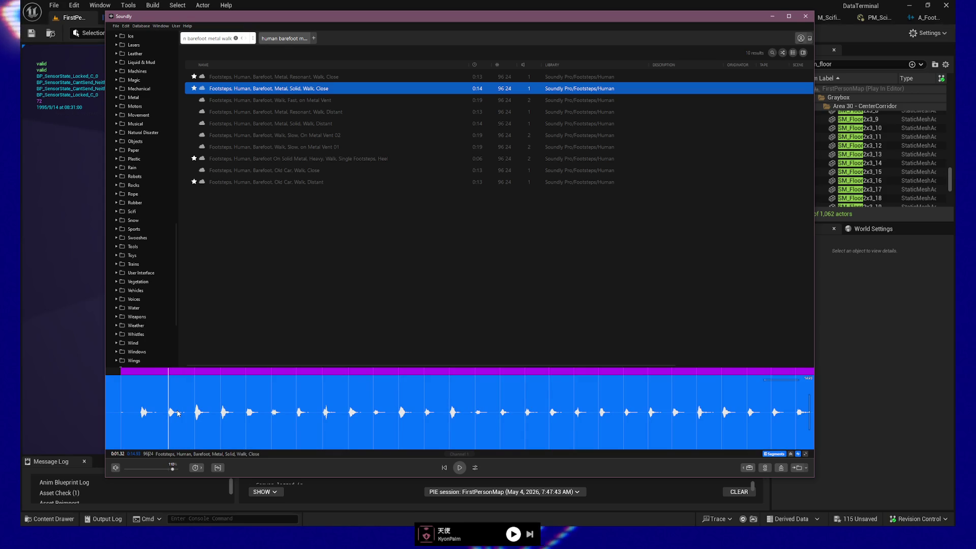
scroll(176, 426, up, 5)
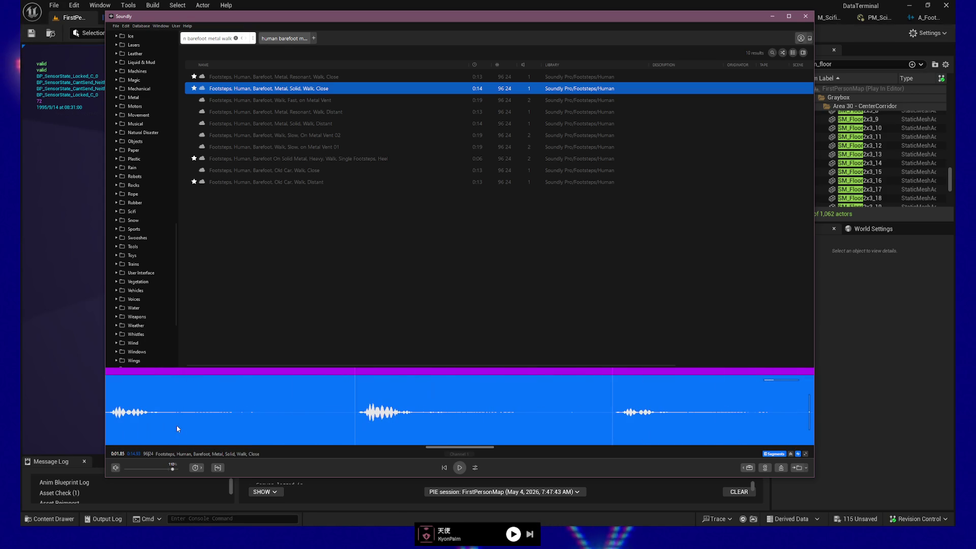
scroll(451, 436, down, 2)
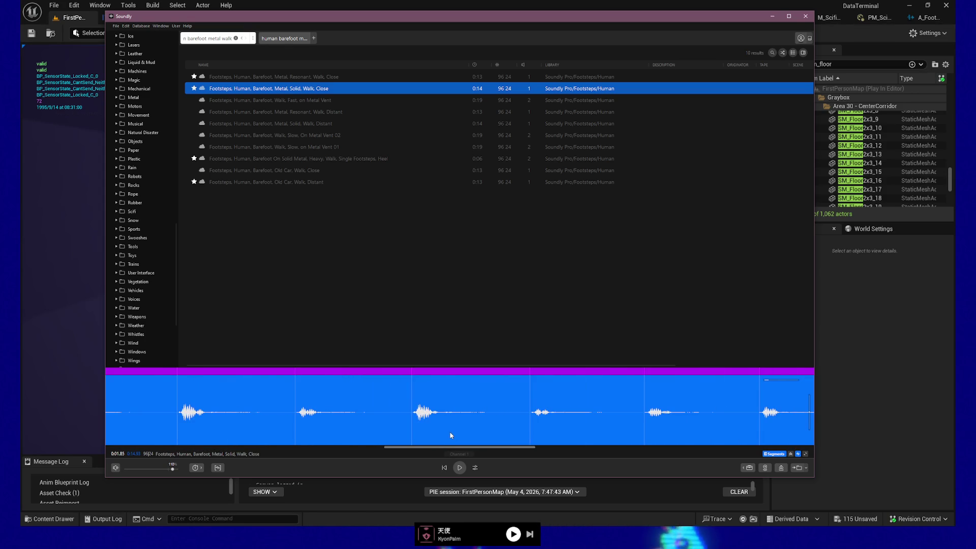
drag(425, 449, 136, 448)
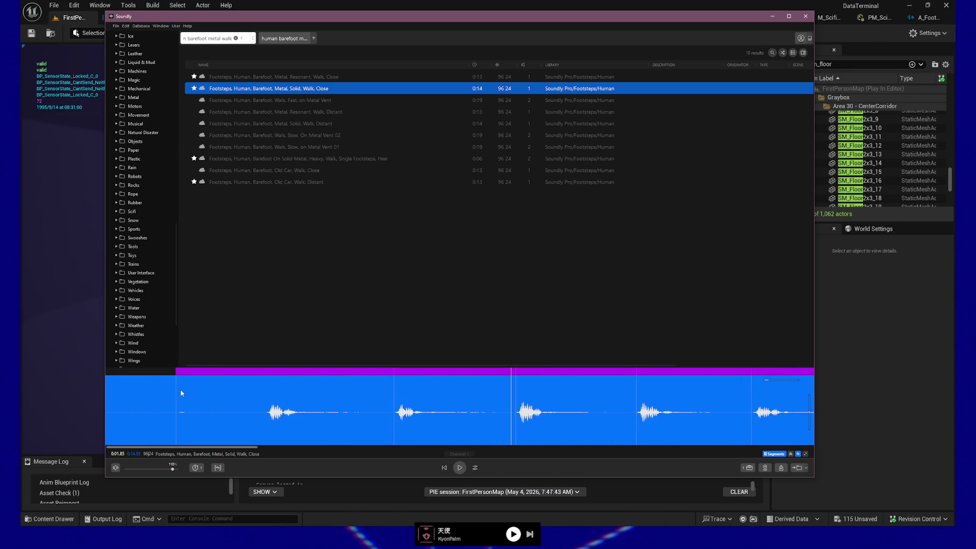
key(alt+Tab)
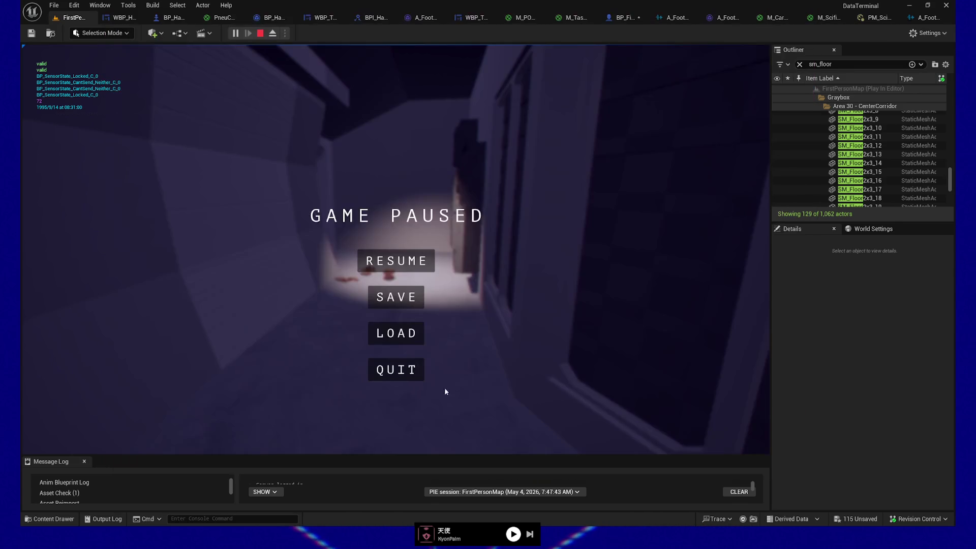
mouse_move(458, 391)
mouse_down()
mouse_move(366, 456)
mouse_move(257, 450)
mouse_up()
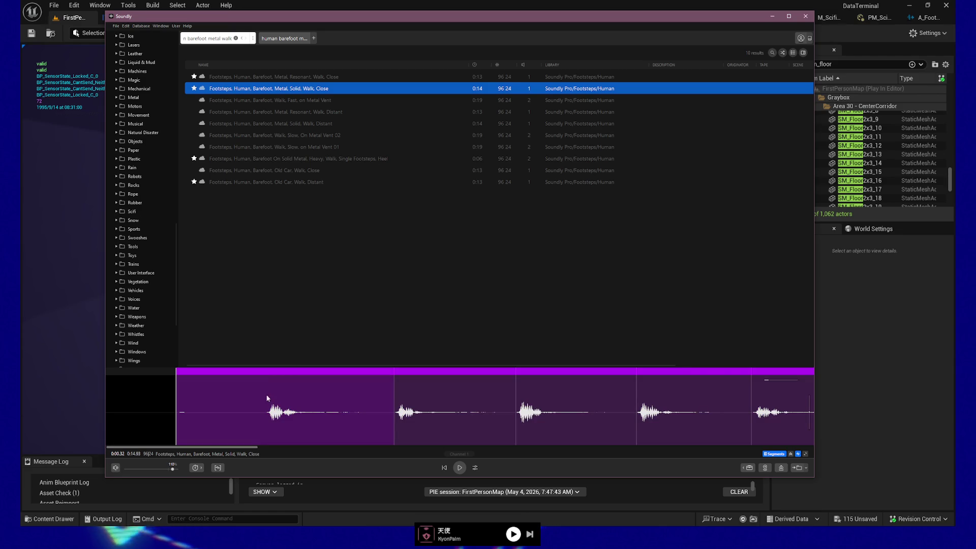
Step: Select and audition the second and third footstep hits in the waveform
click(395, 391)
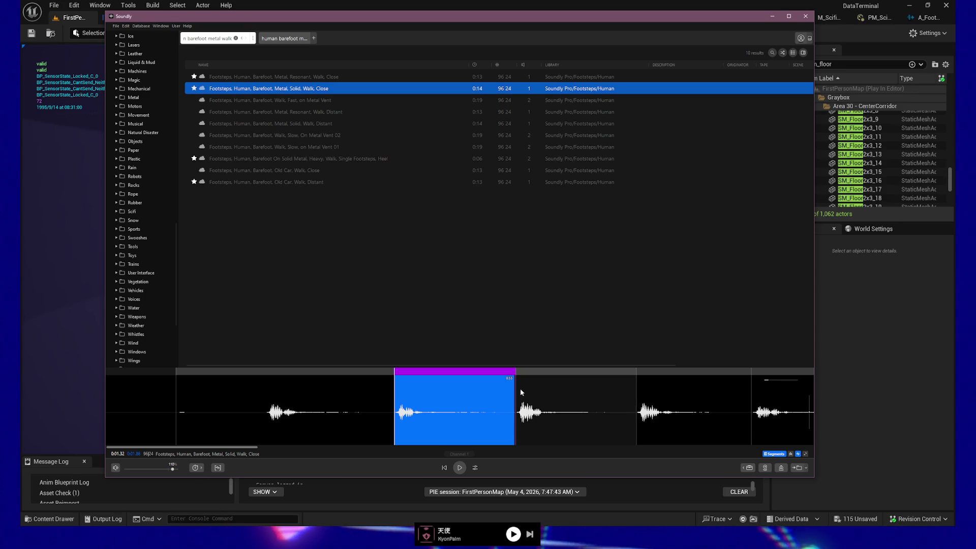
key(space)
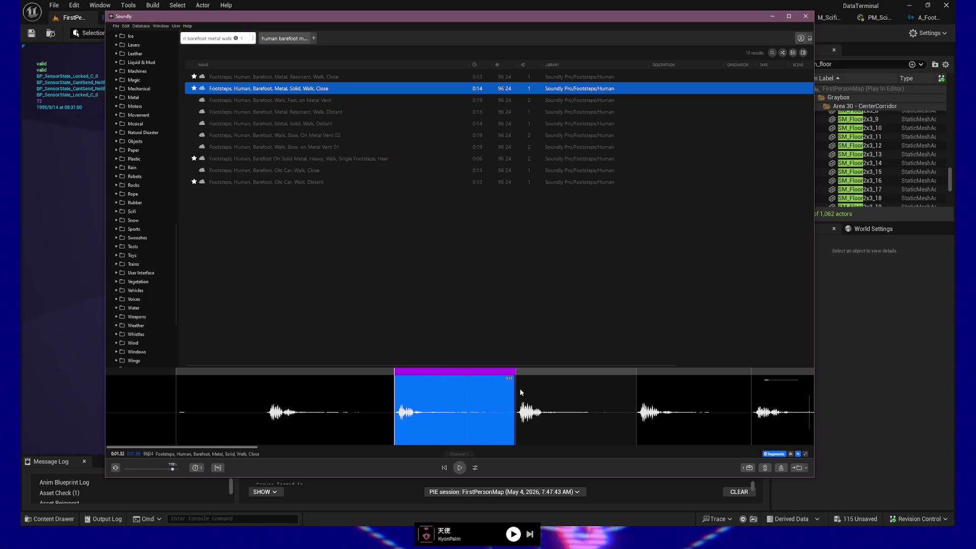
key(space)
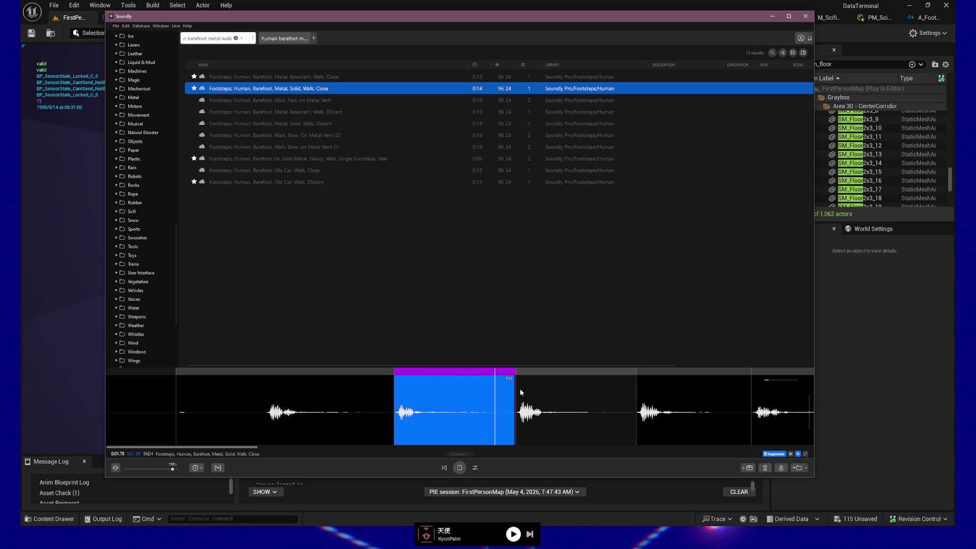
drag(518, 386, 741, 395)
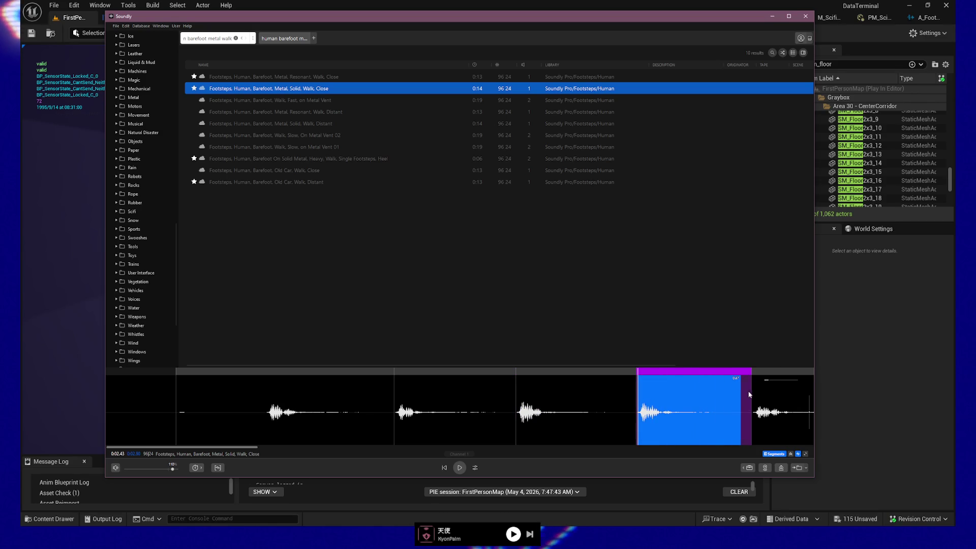
drag(396, 395, 517, 400)
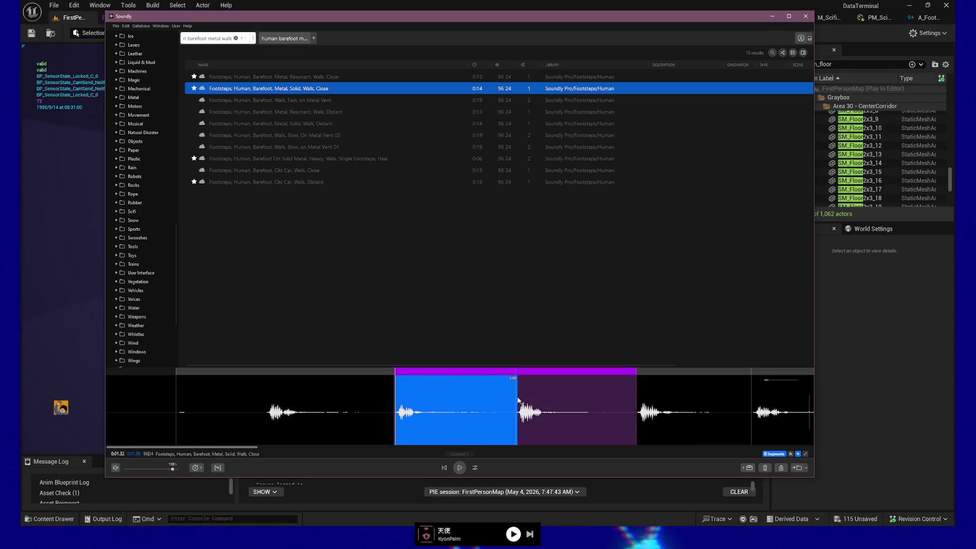
click(438, 375)
click(351, 379)
click(427, 387)
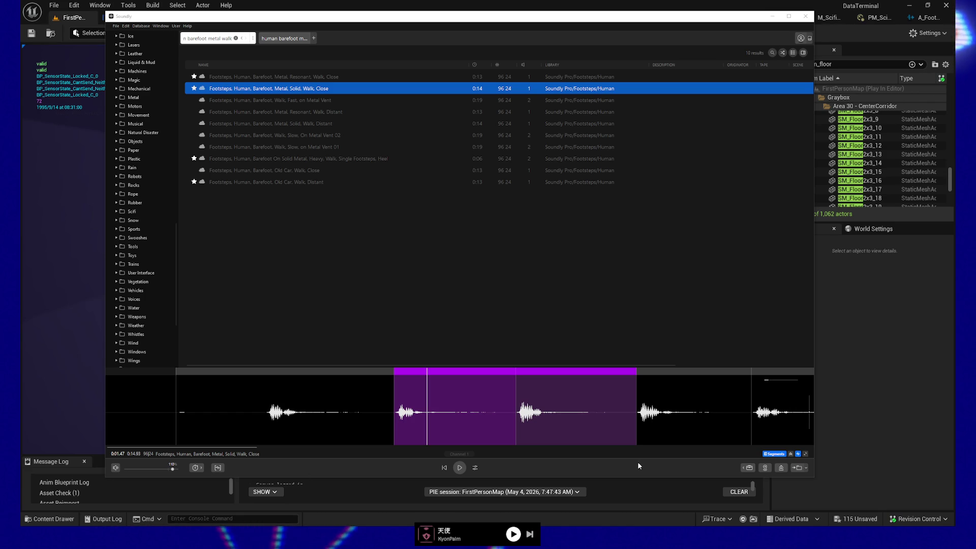
Step: Select the fourth footstep hit, then select and play the next visible hits
click(658, 382)
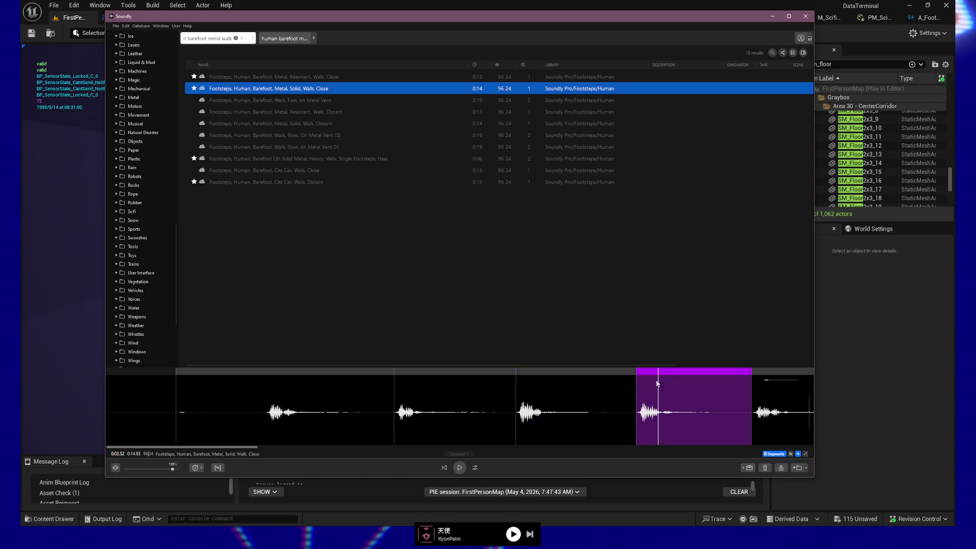
drag(658, 382, 739, 388)
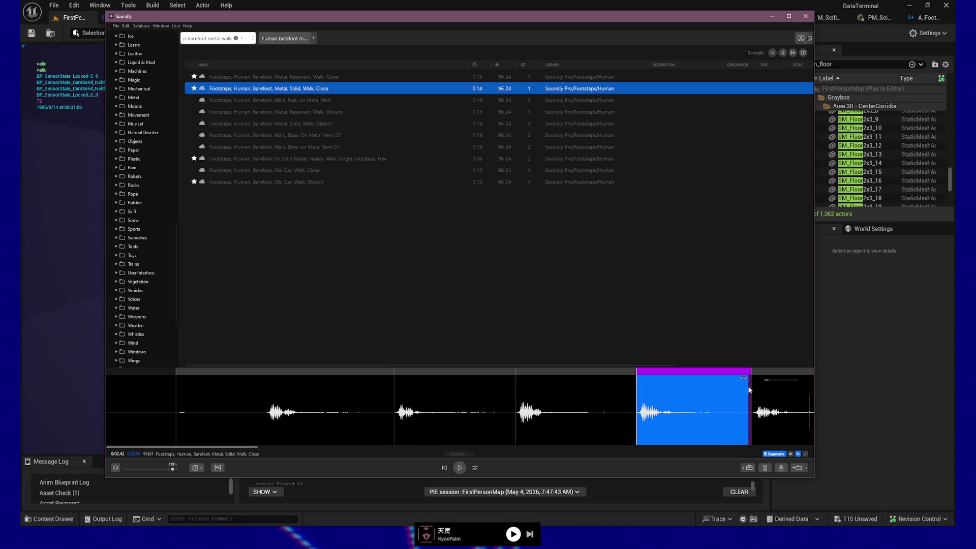
drag(239, 451, 340, 450)
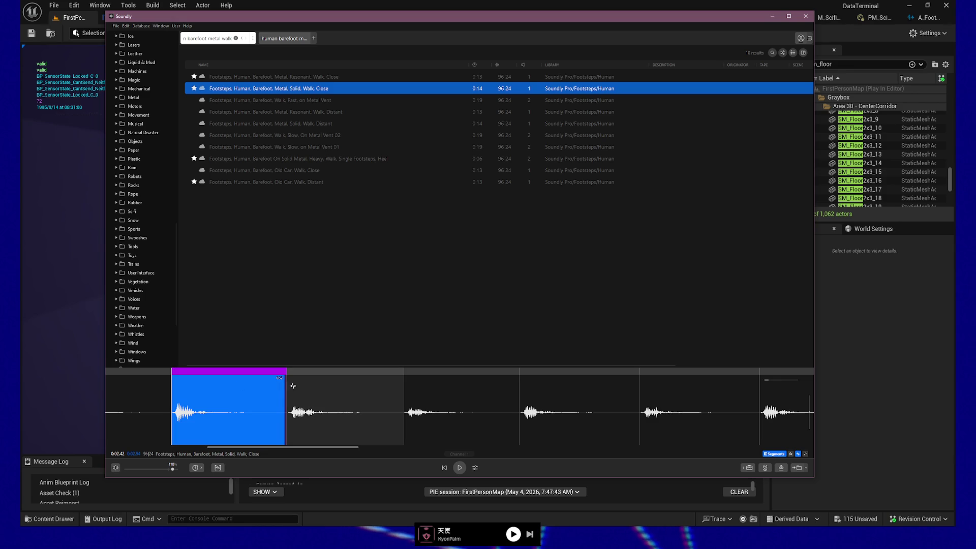
click(291, 389)
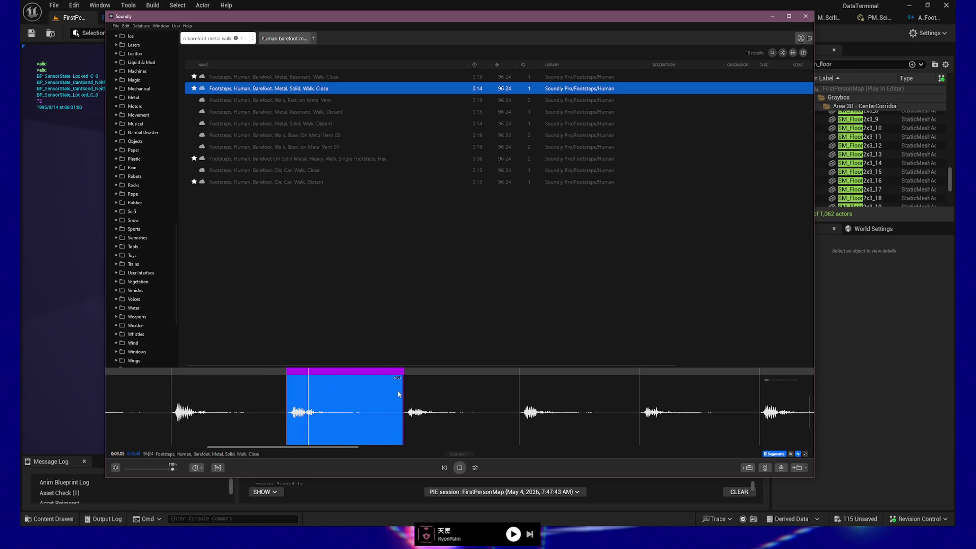
drag(405, 389, 517, 390)
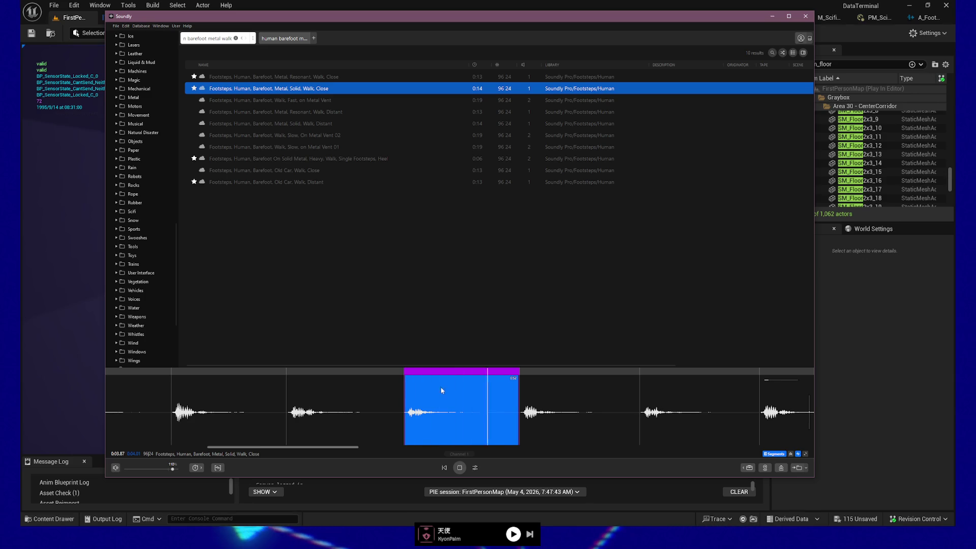
click(573, 392)
click(474, 379)
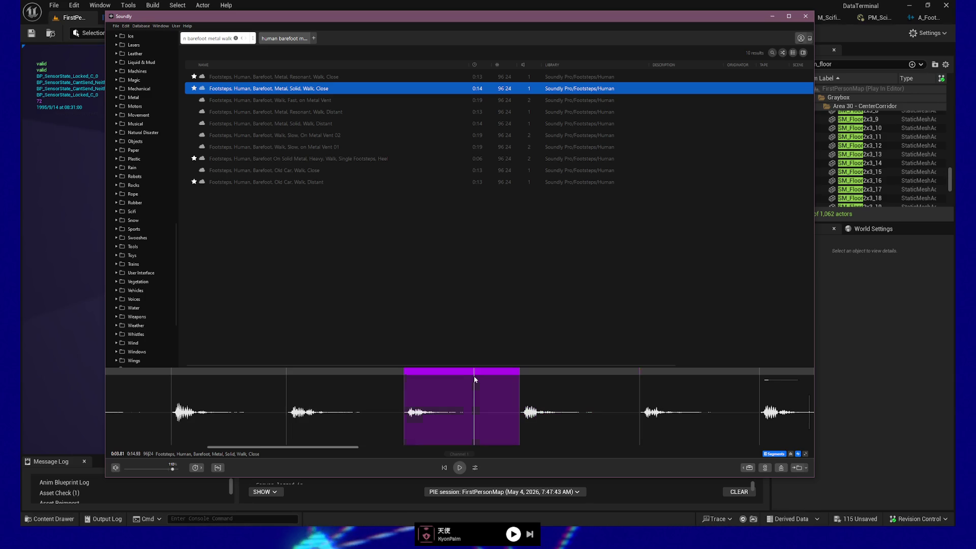
Step: Select and audition the fourth visible footstep hit and the one after it
click(557, 397)
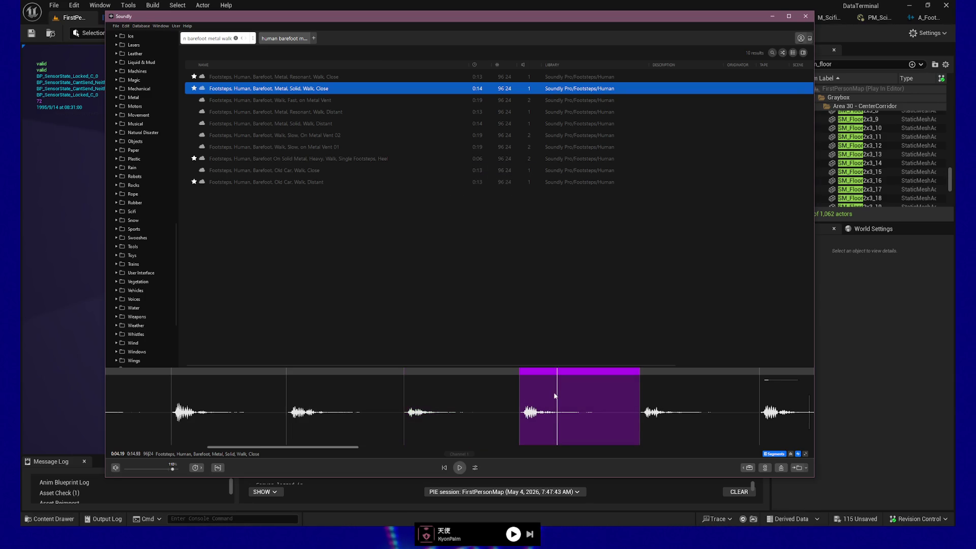
drag(524, 390, 631, 391)
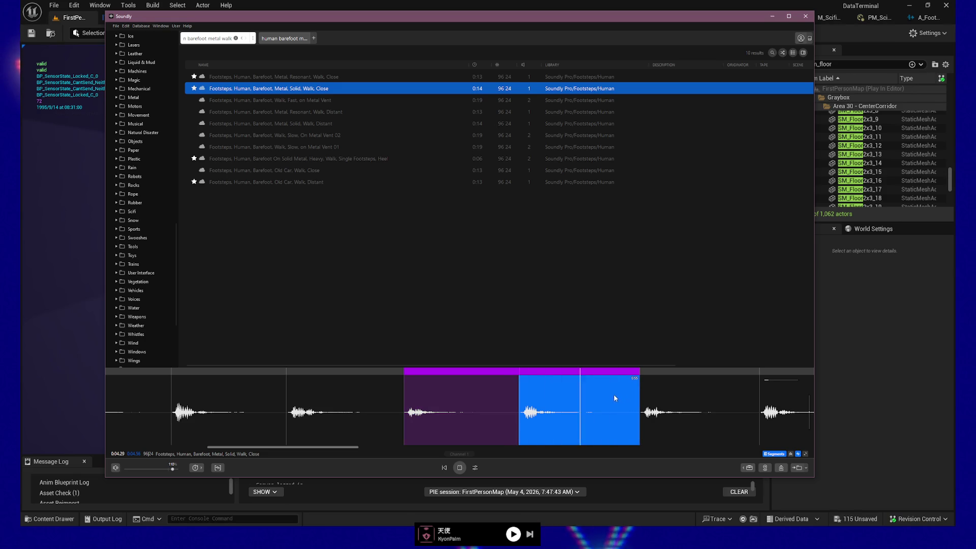
key(space)
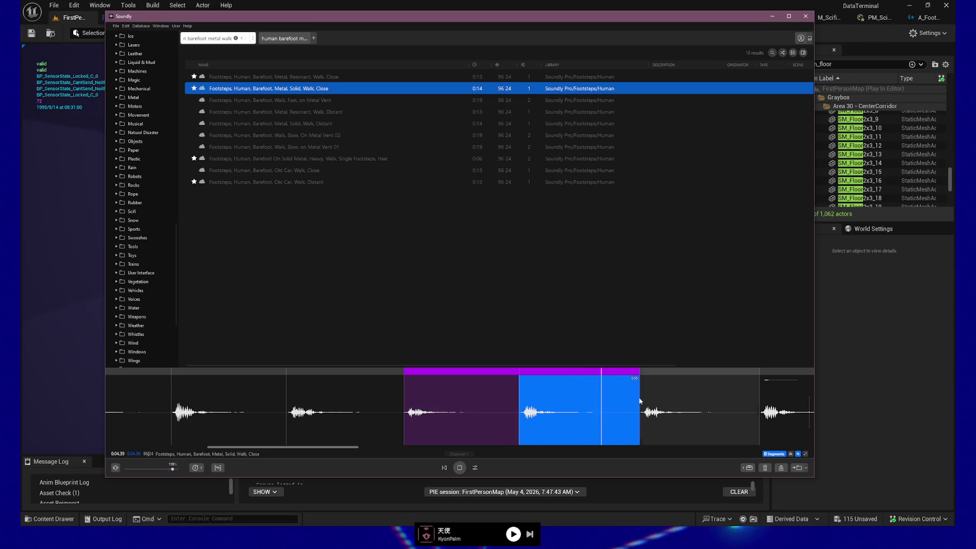
click(640, 401)
click(588, 393)
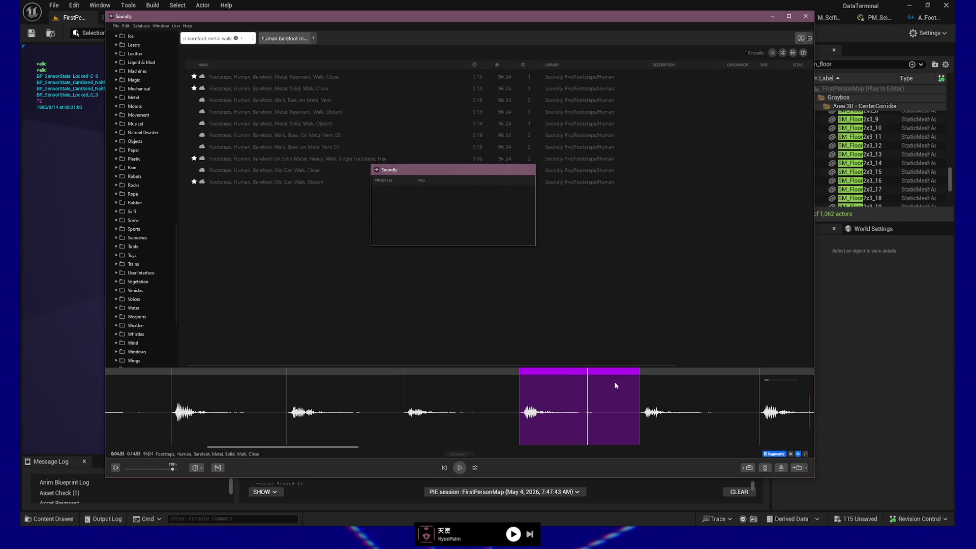
click(667, 394)
drag(642, 393, 757, 397)
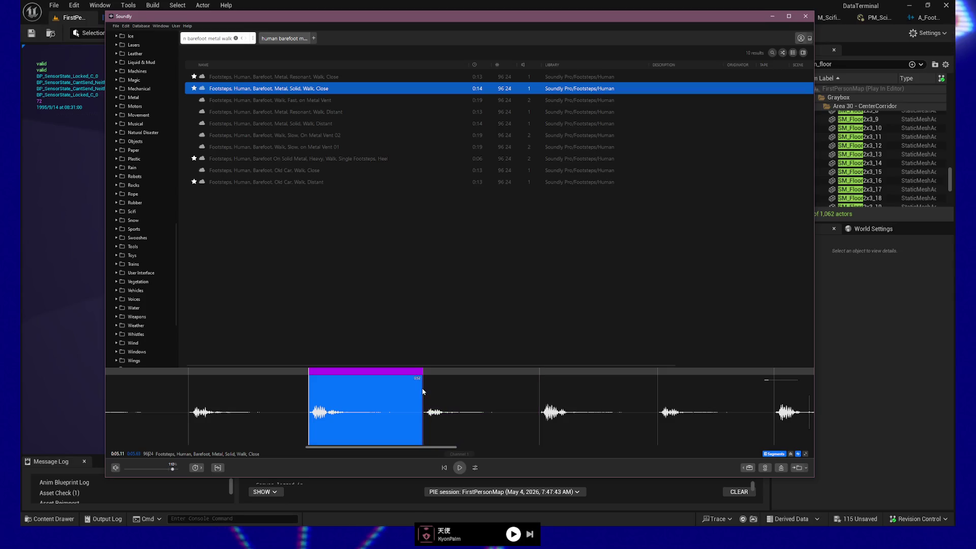
Step: Mark the next footstep hits' ranges and audition one of them
click(394, 394)
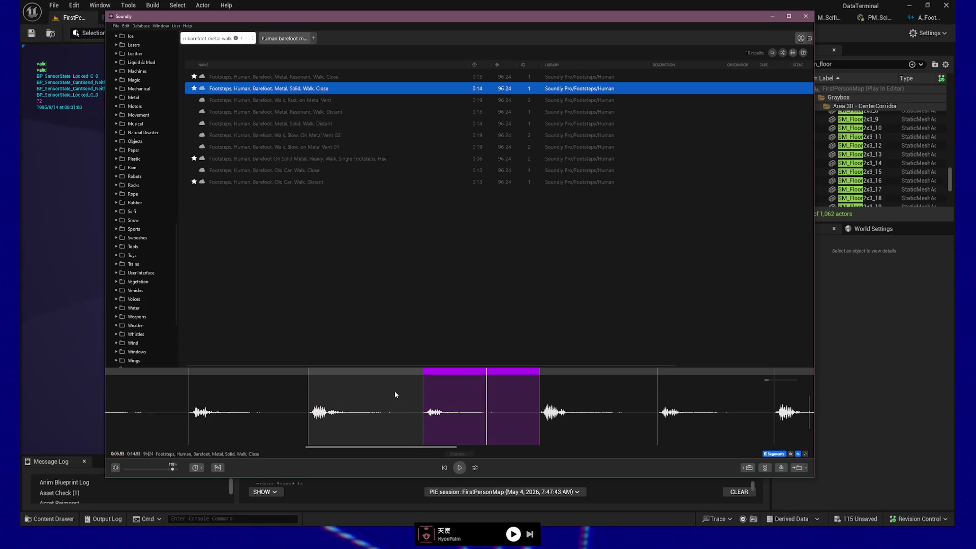
mouse_move(394, 392)
mouse_down()
mouse_move(368, 389)
mouse_move(535, 396)
mouse_up()
click(450, 397)
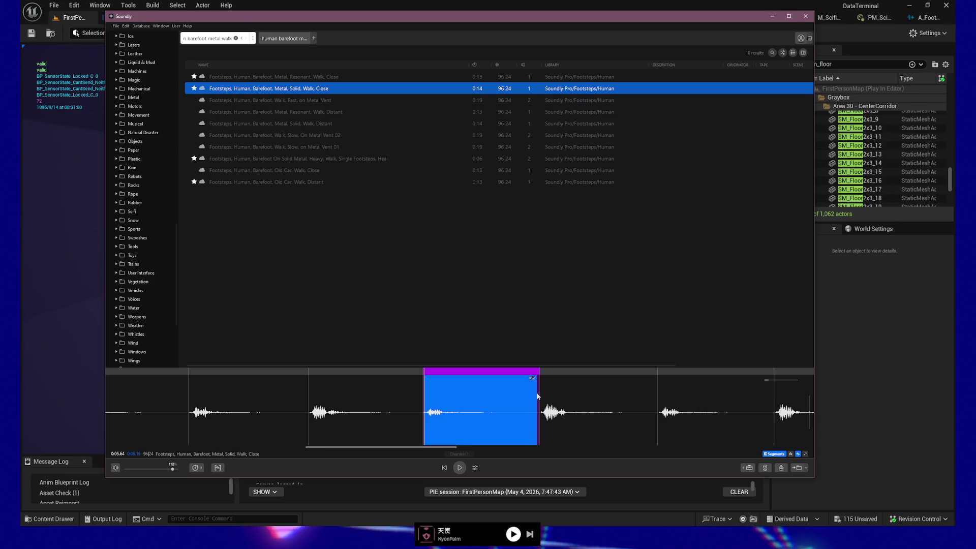
click(575, 394)
mouse_move(541, 393)
mouse_down()
mouse_move(653, 394)
mouse_move(644, 393)
mouse_up()
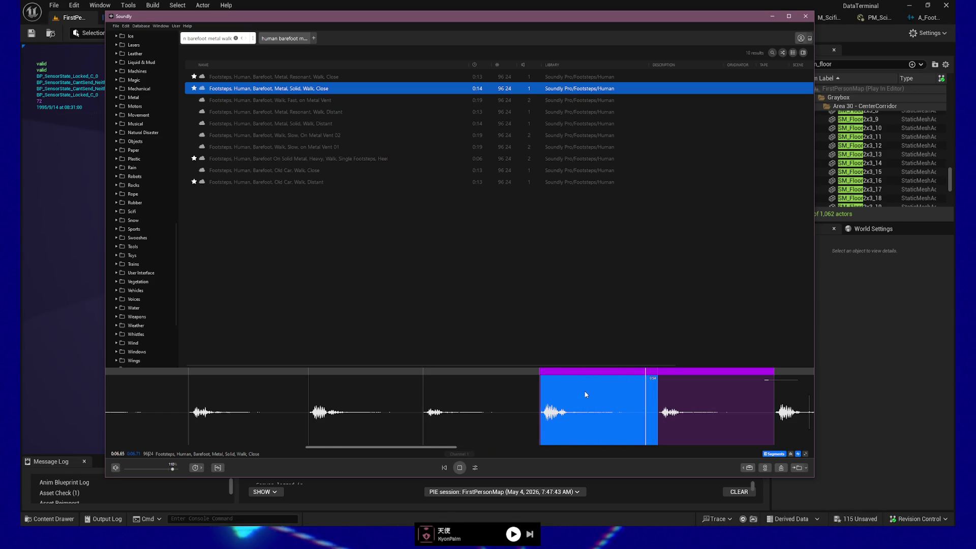
key(space)
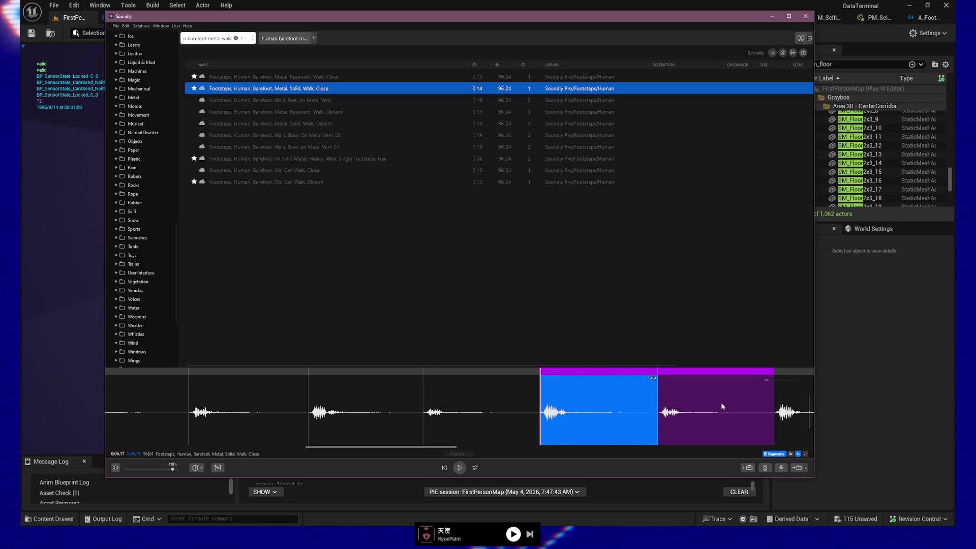
Step: Mark the following footstep hits further along the waveform, looping one of them
click(668, 395)
drag(658, 389, 775, 395)
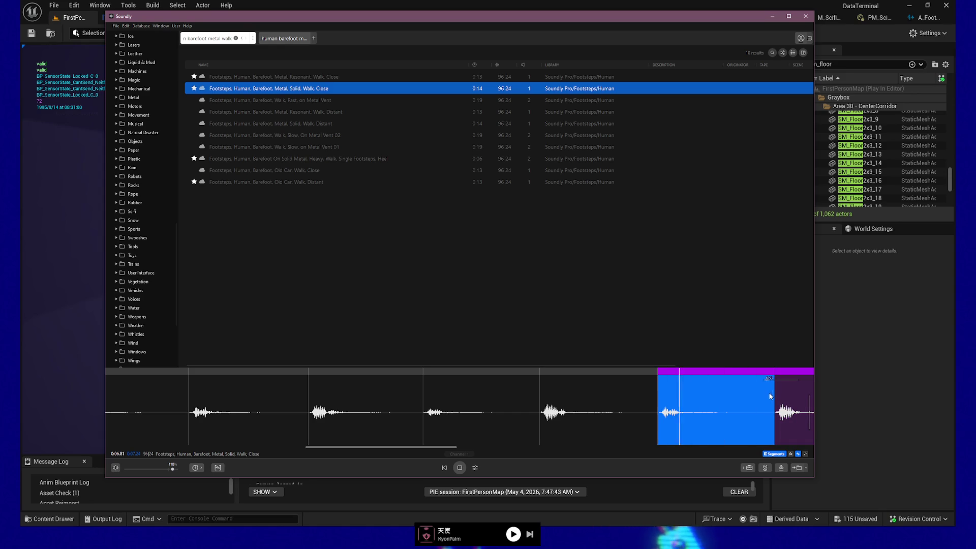
scroll(485, 437, right, 5)
click(466, 392)
drag(414, 392, 501, 392)
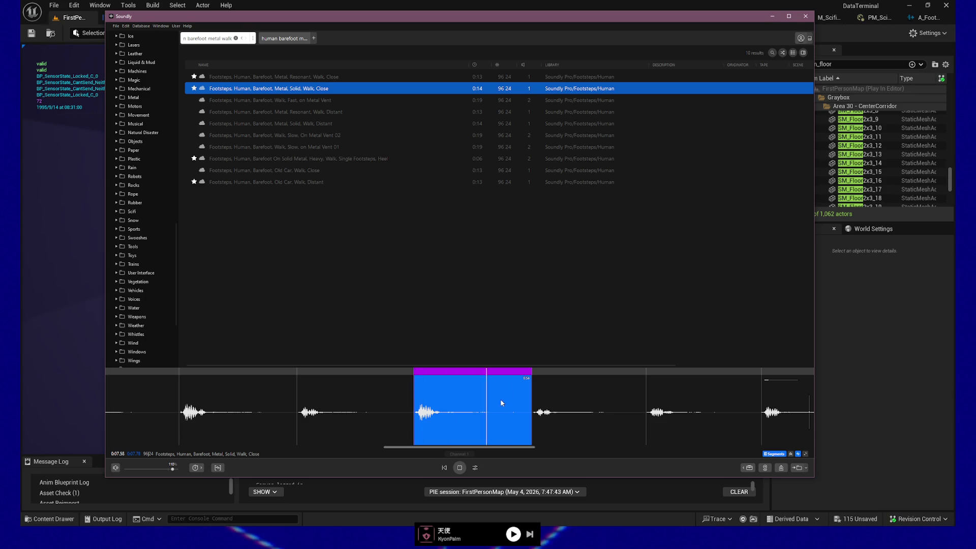
click(553, 395)
drag(532, 393, 645, 395)
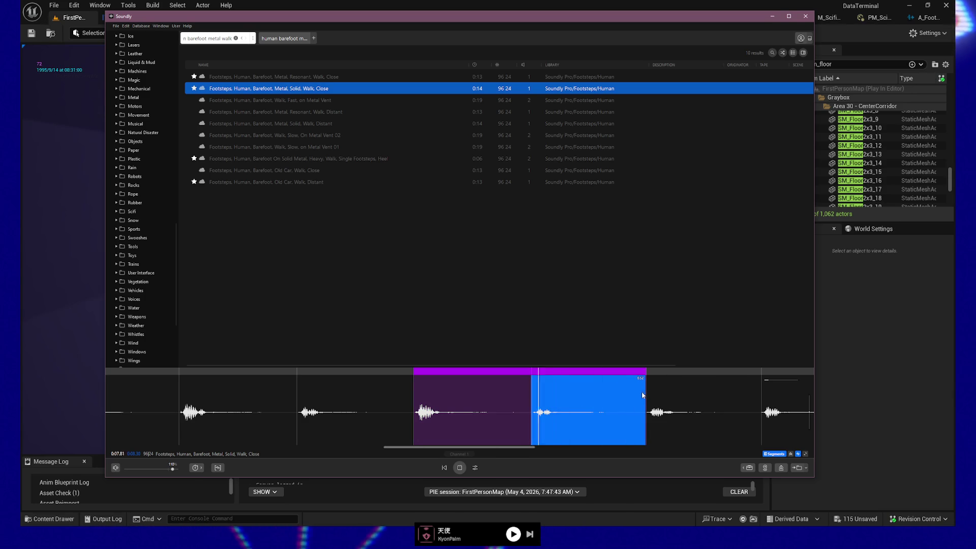
Step: Mark the footstep near the recording's end and another hit, and audition it
click(653, 395)
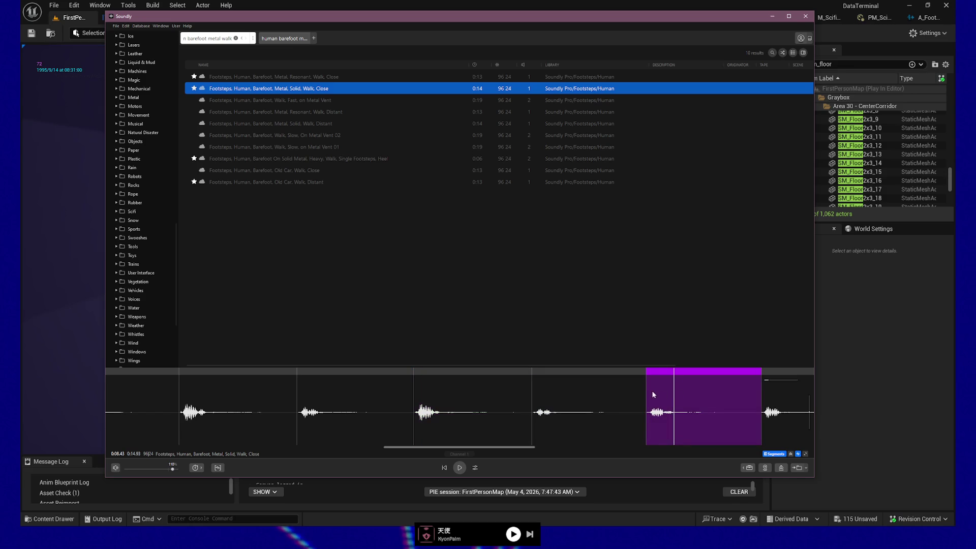
drag(647, 395, 753, 398)
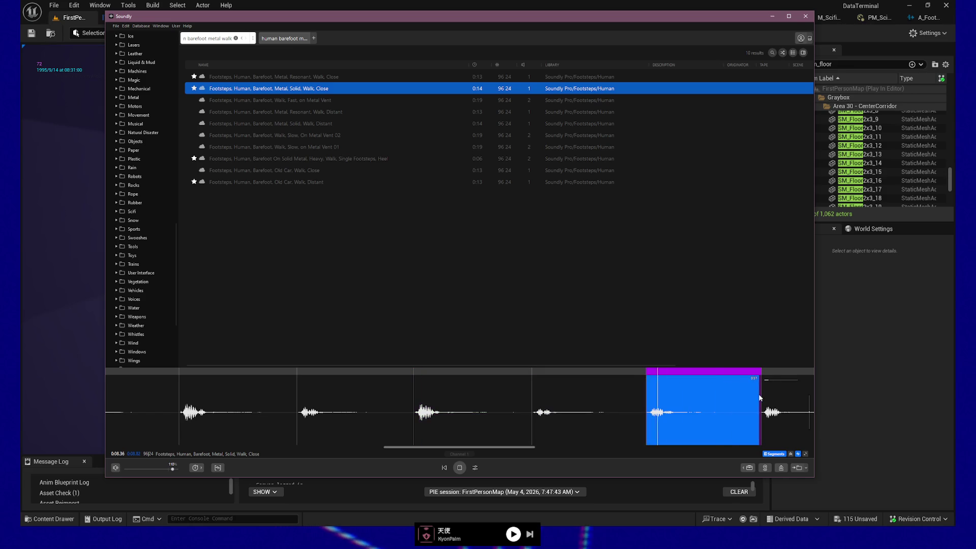
drag(519, 447, 582, 450)
click(507, 392)
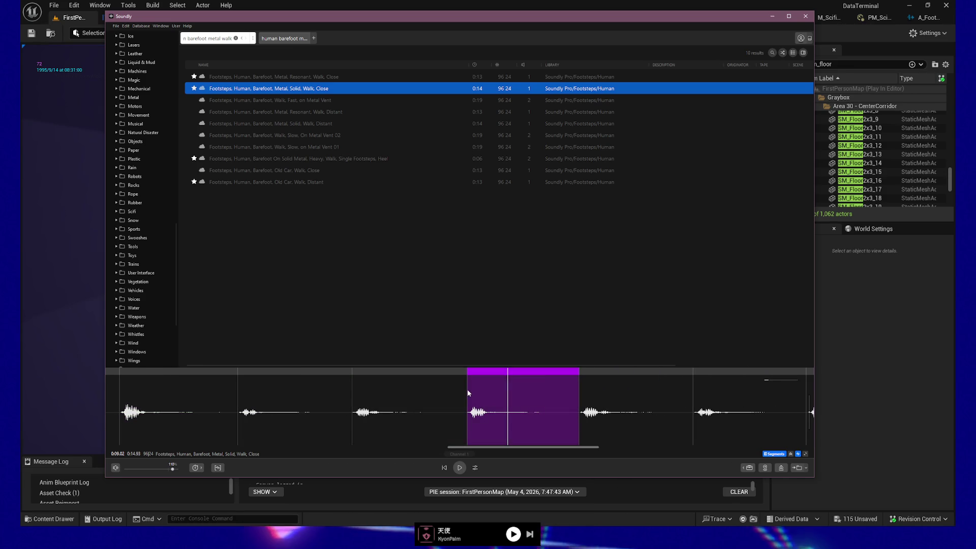
drag(467, 394, 579, 395)
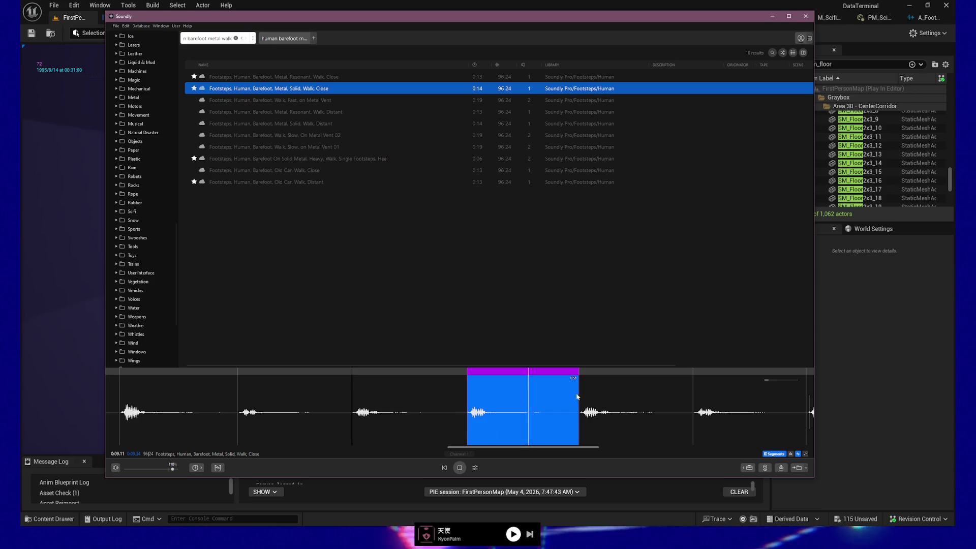
key(space)
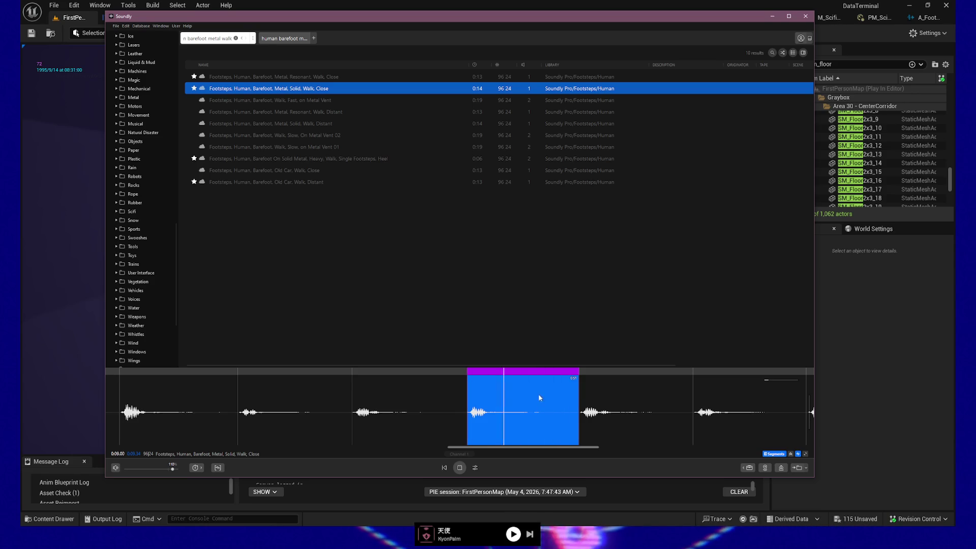
Step: Audition the following hit, then mark an earlier footstep and export it as a clip
click(594, 394)
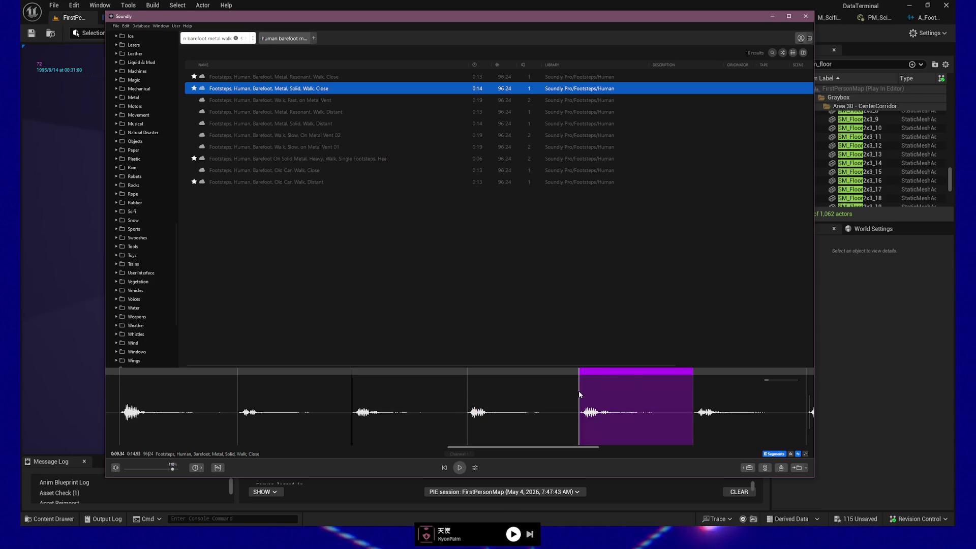
drag(579, 394, 654, 390)
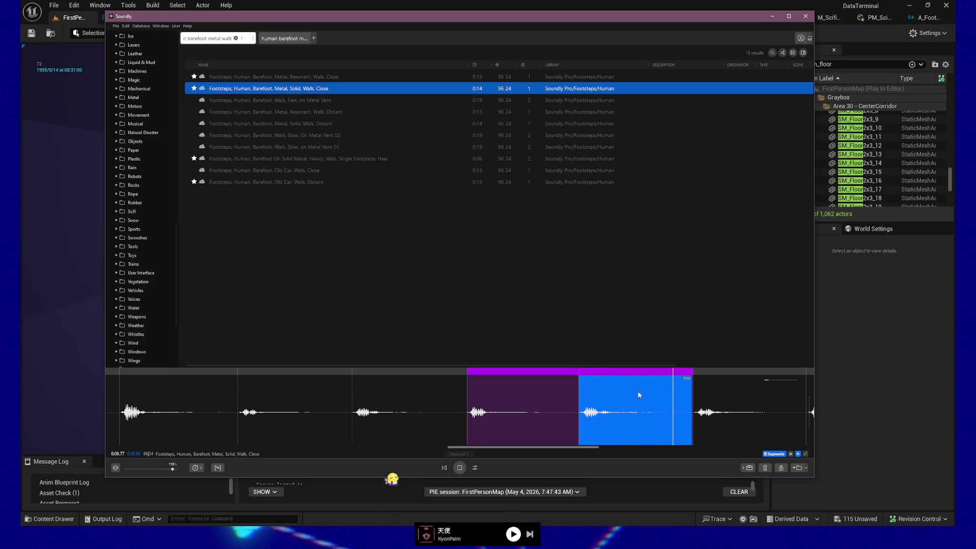
key(space)
click(358, 394)
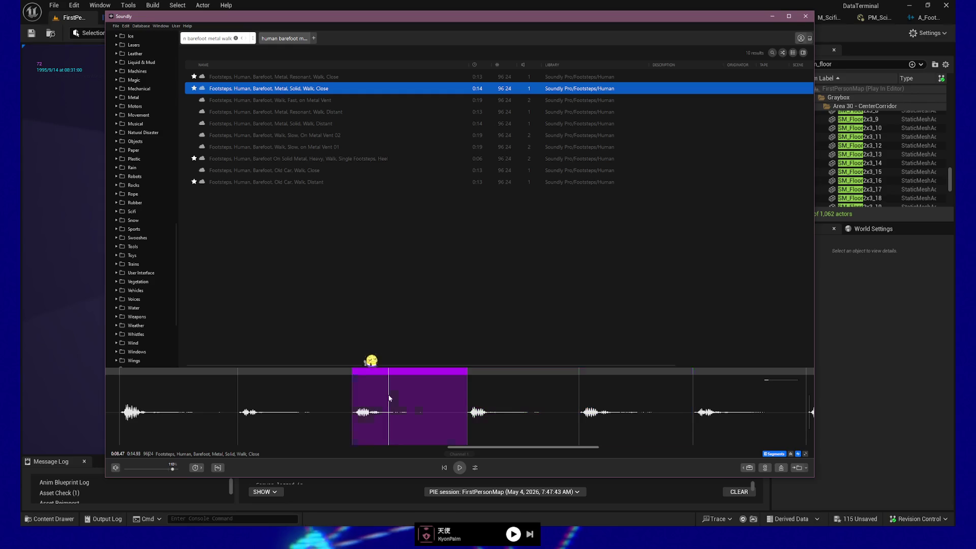
drag(354, 395, 464, 398)
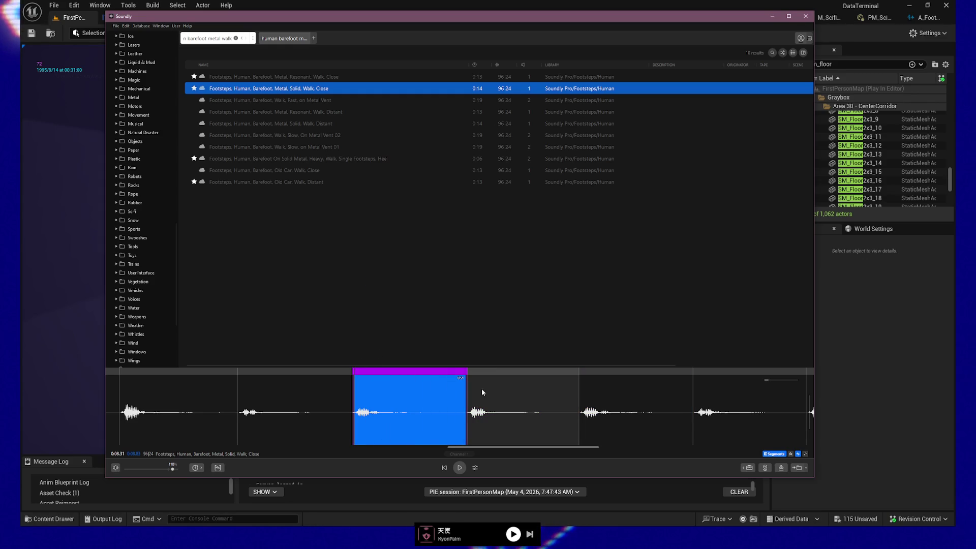
click(360, 387)
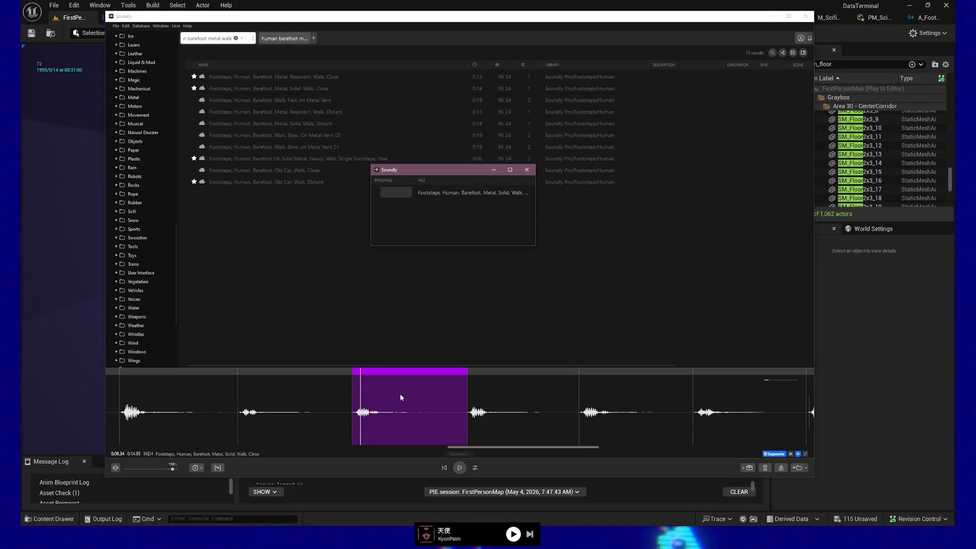
click(511, 394)
Step: Mark, audition and export a footstep hit further along the recording
click(727, 384)
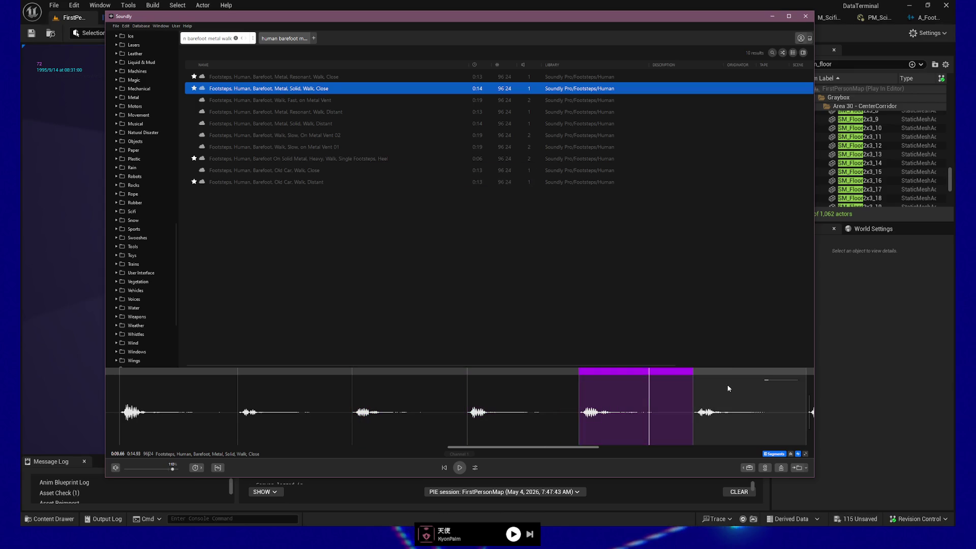
drag(699, 384, 796, 389)
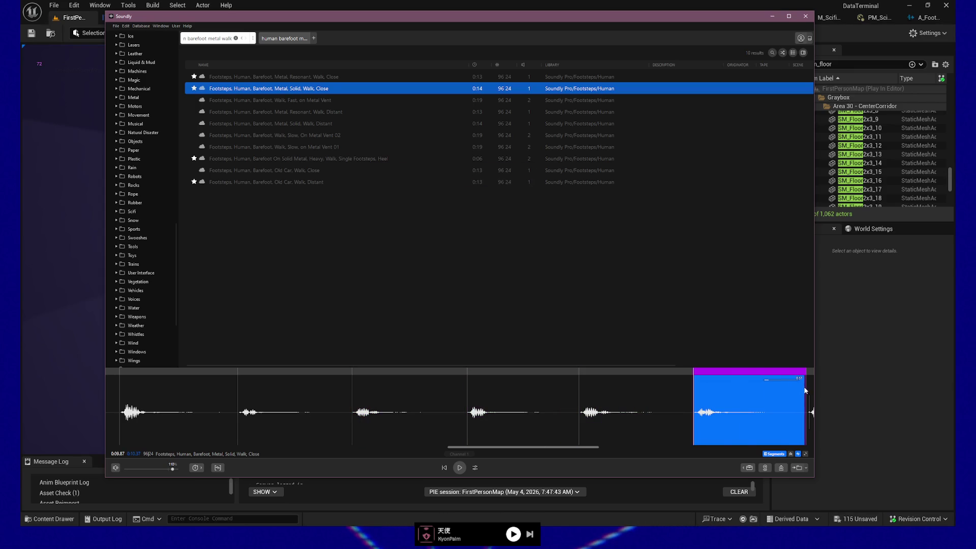
scroll(610, 412, right, 4)
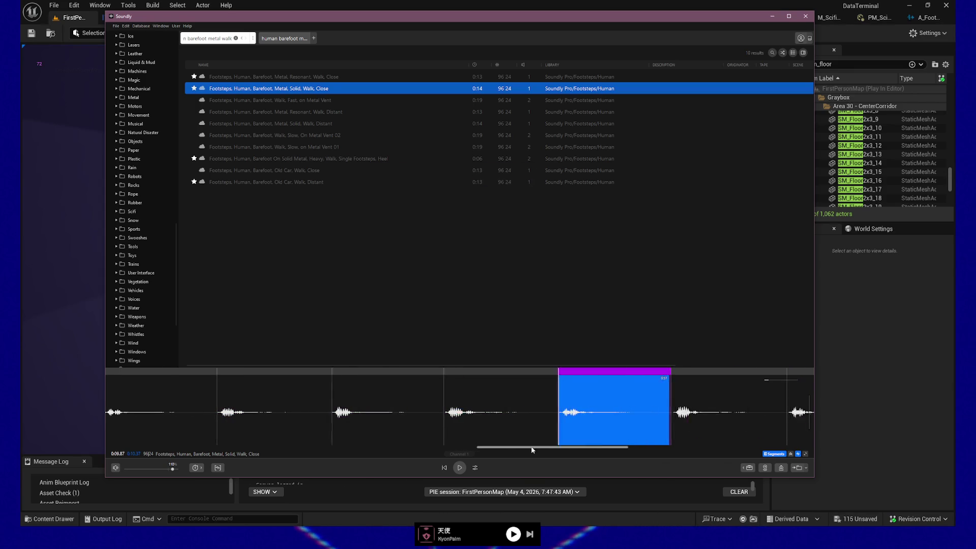
key(space)
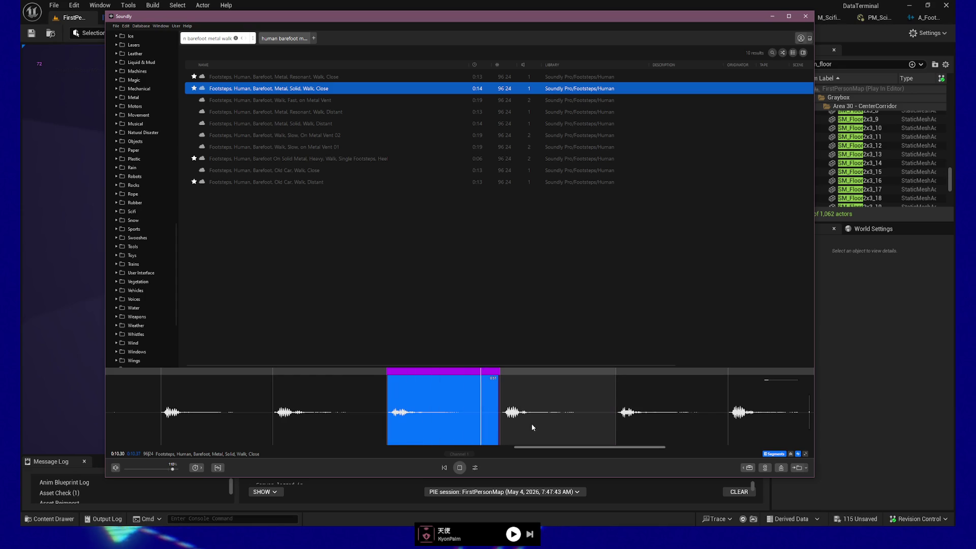
click(452, 417)
Step: Mark and audition the fourth footstep, then mark and export the fifth
click(537, 398)
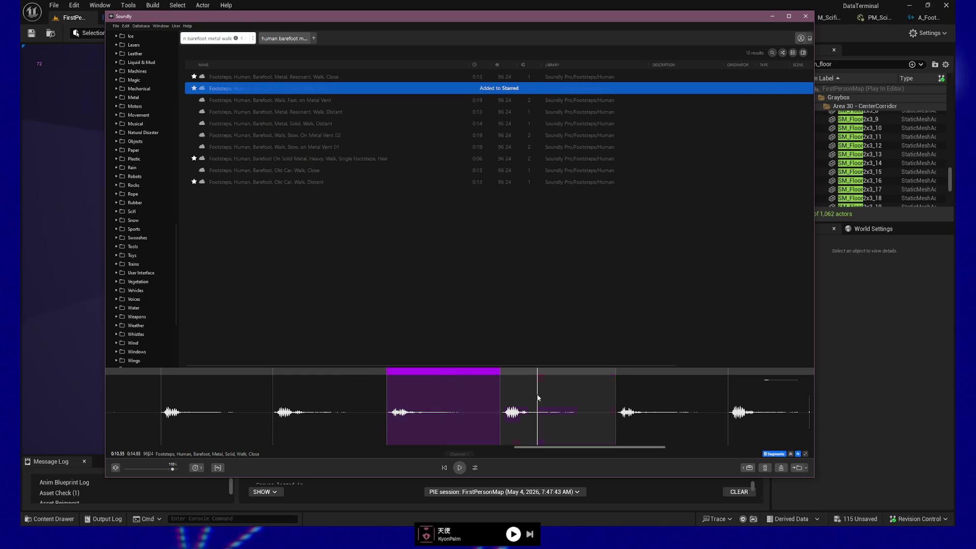
mouse_move(502, 389)
mouse_down()
mouse_move(626, 397)
mouse_move(616, 396)
mouse_up()
key(space)
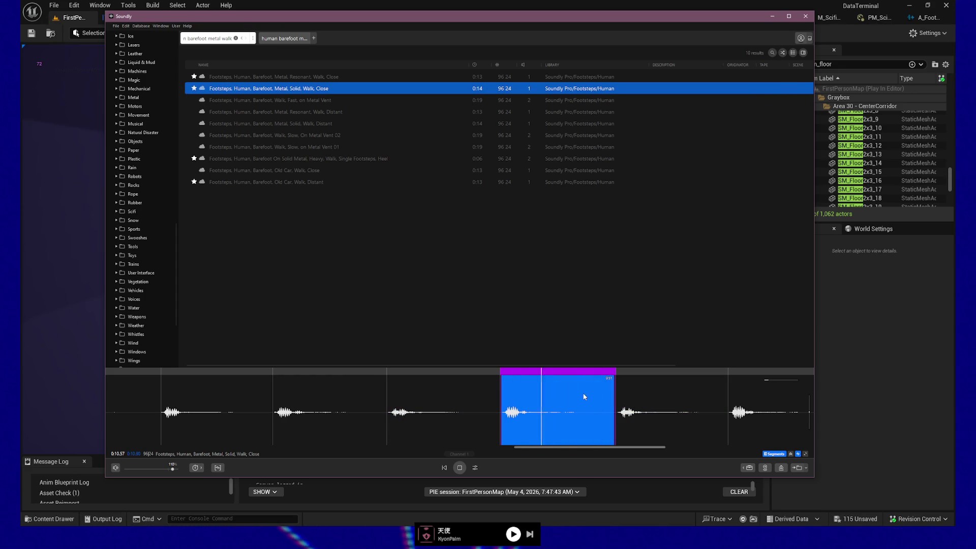
click(647, 396)
drag(619, 396, 728, 399)
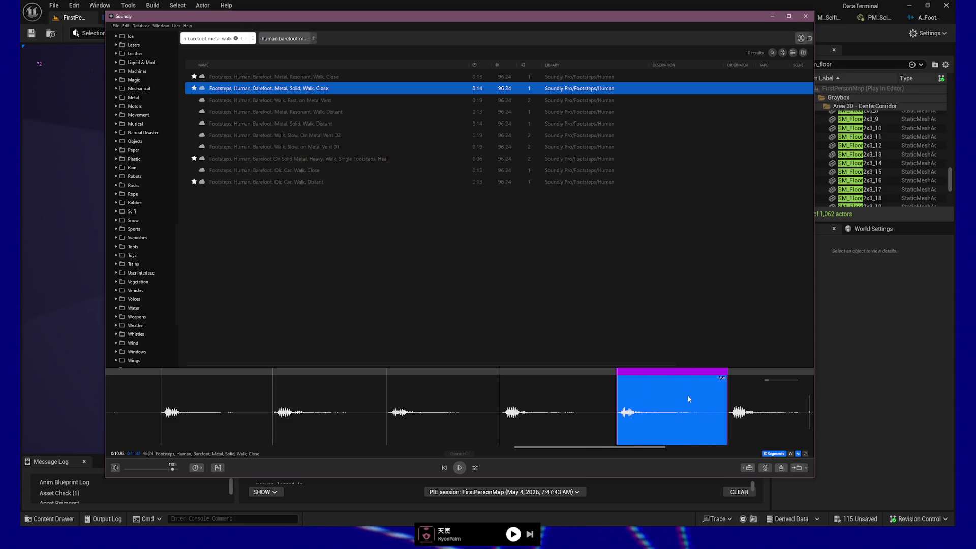
click(755, 396)
Step: Mark the third and fourth footstep ranges and export the fourth as a clip
click(656, 395)
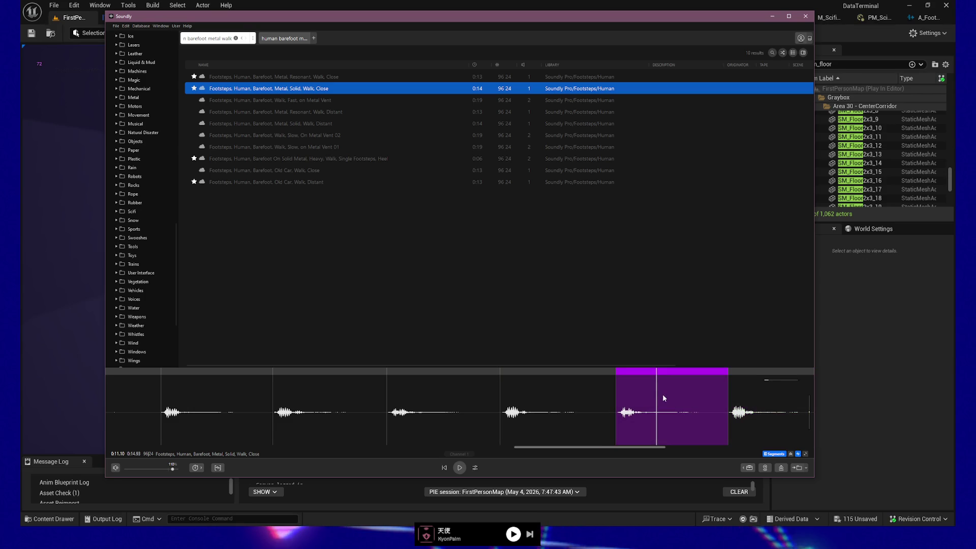
drag(544, 447, 620, 447)
click(391, 383)
drag(378, 383, 480, 389)
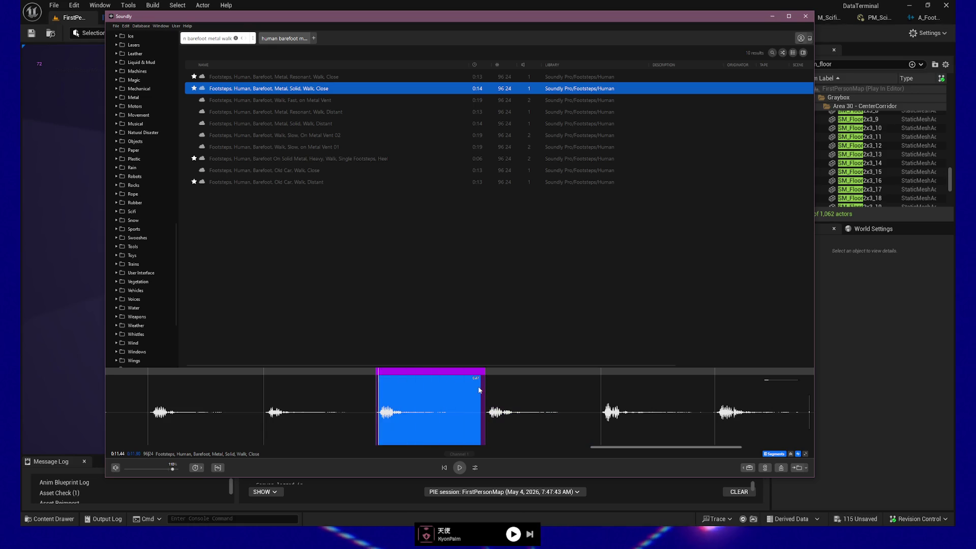
click(498, 390)
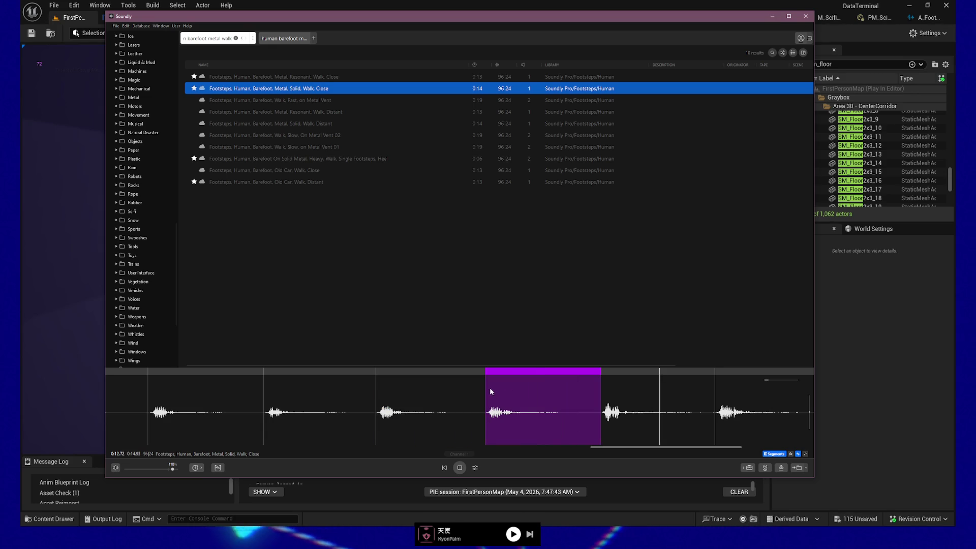
drag(486, 387, 601, 391)
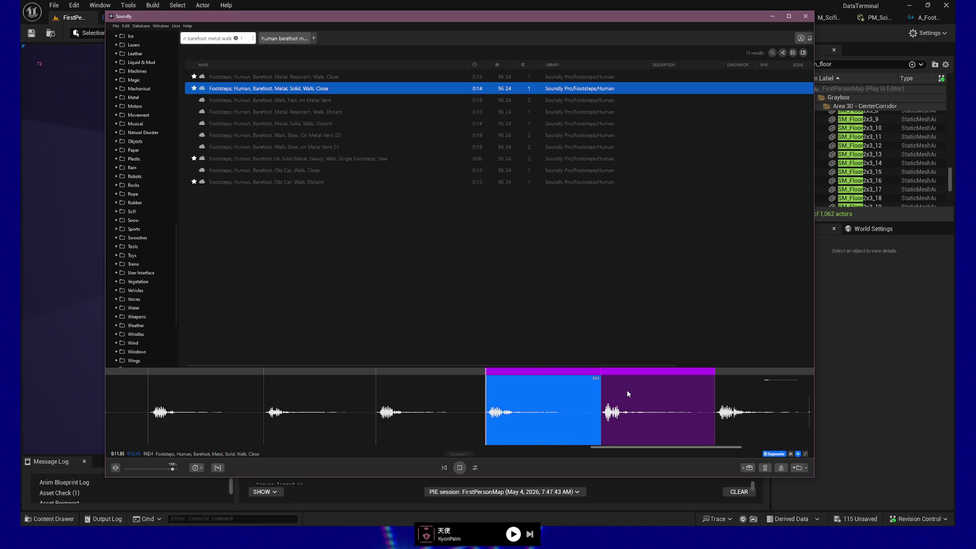
click(597, 391)
Step: Mark the next two footsteps with 0.50 s and 0.51 s ranges
click(555, 384)
key(s)
scroll(343, 380, right, 5)
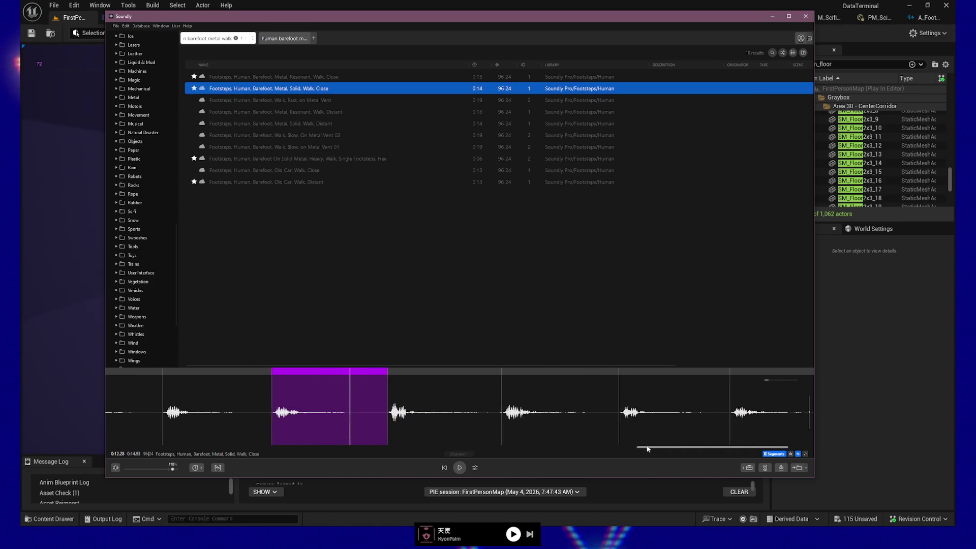
click(342, 381)
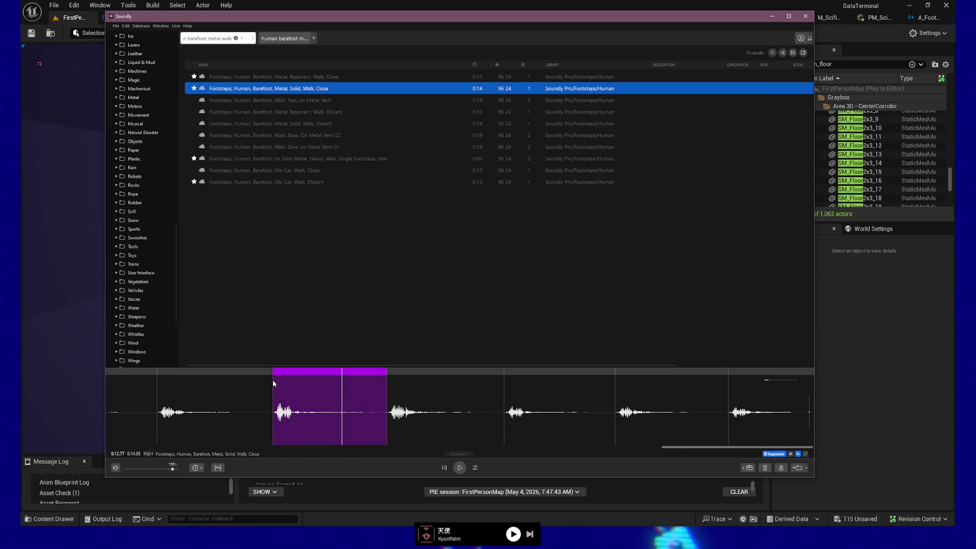
drag(273, 381, 383, 385)
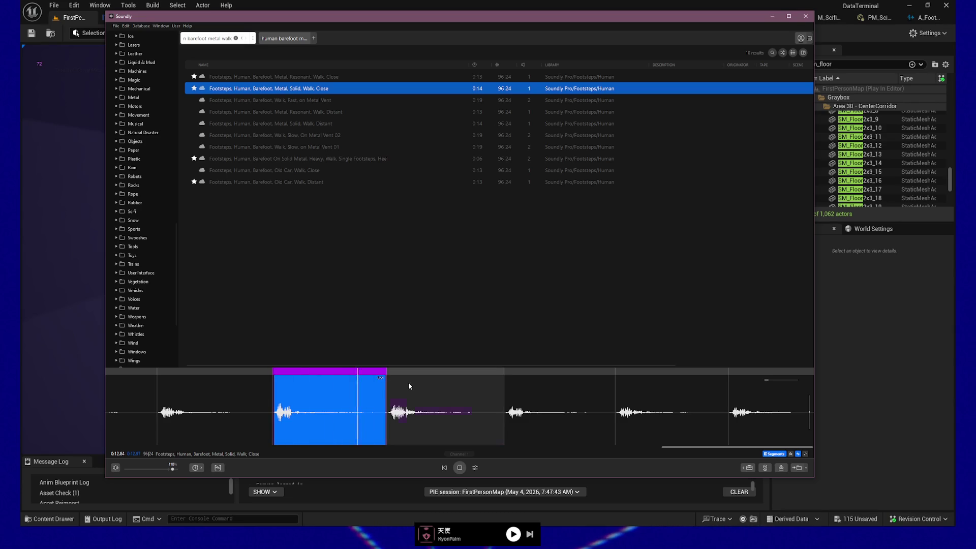
click(389, 387)
drag(388, 387, 500, 388)
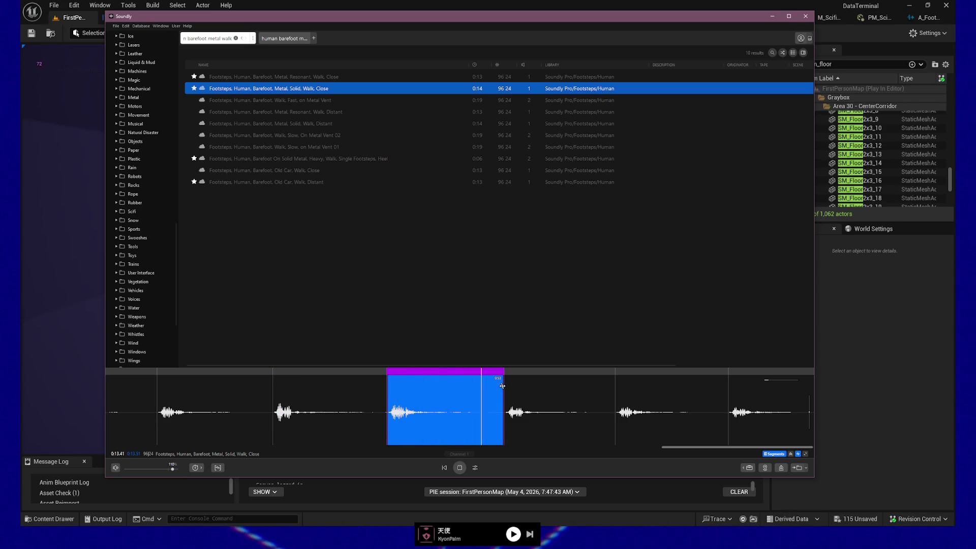
Step: Mark the 0.48 s footstep, the next one and the final footstep, then audition it
click(508, 390)
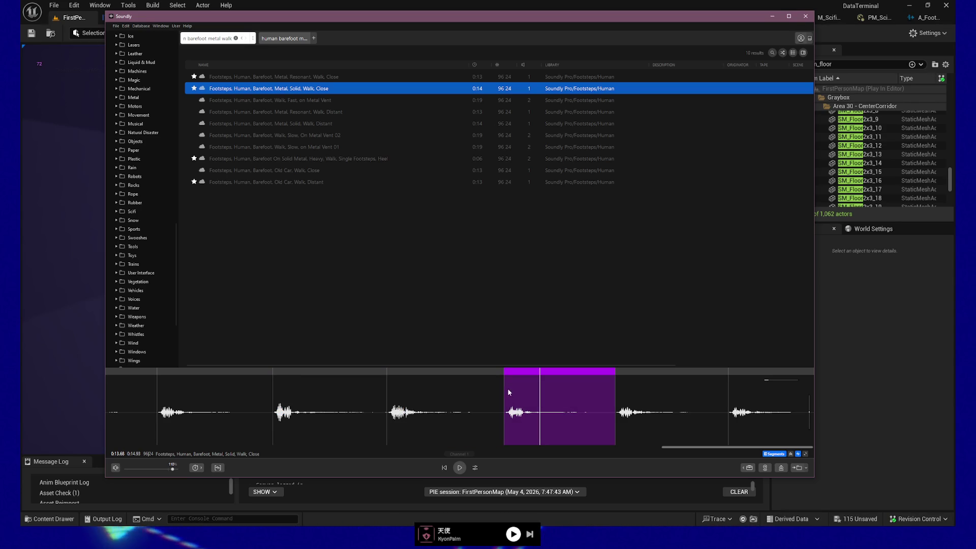
drag(508, 389, 610, 392)
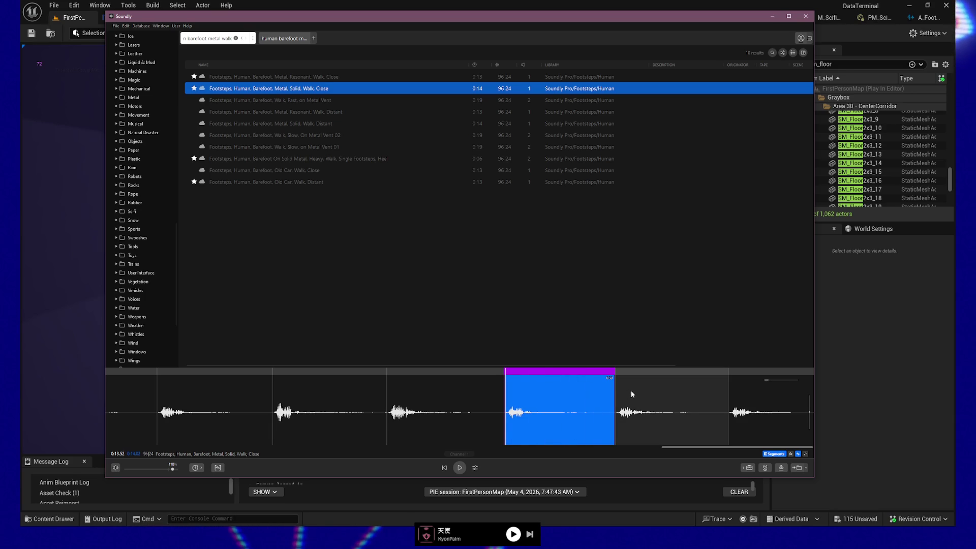
click(630, 390)
drag(615, 389, 732, 391)
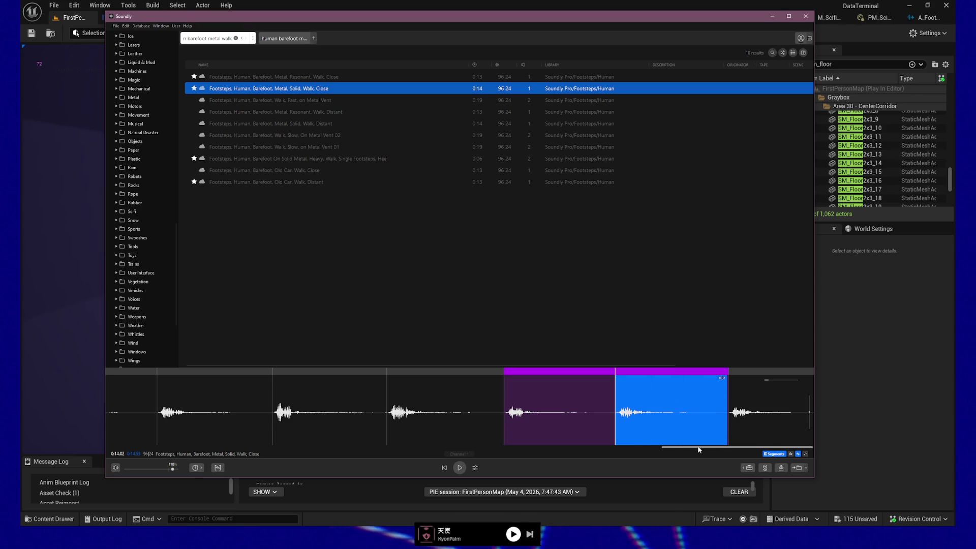
click(733, 395)
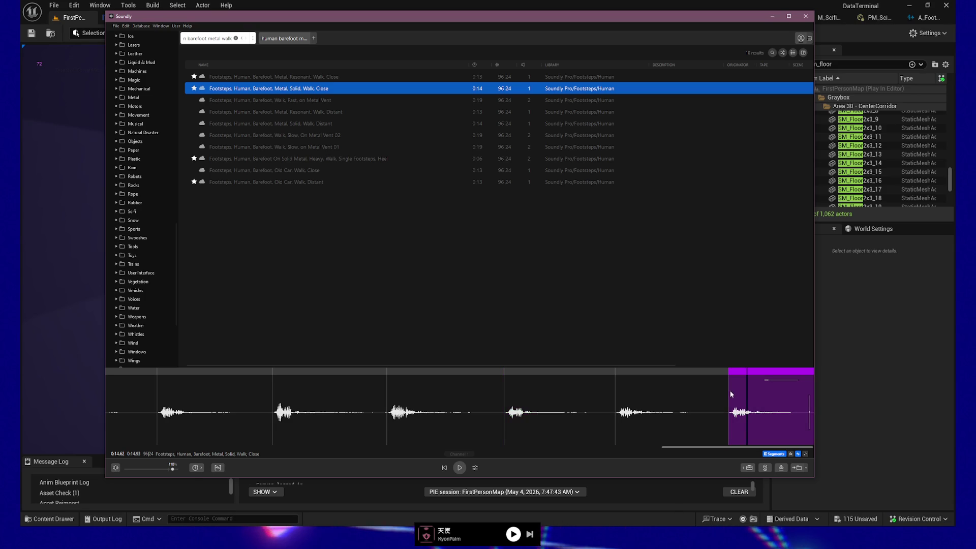
drag(730, 394, 810, 409)
key(space)
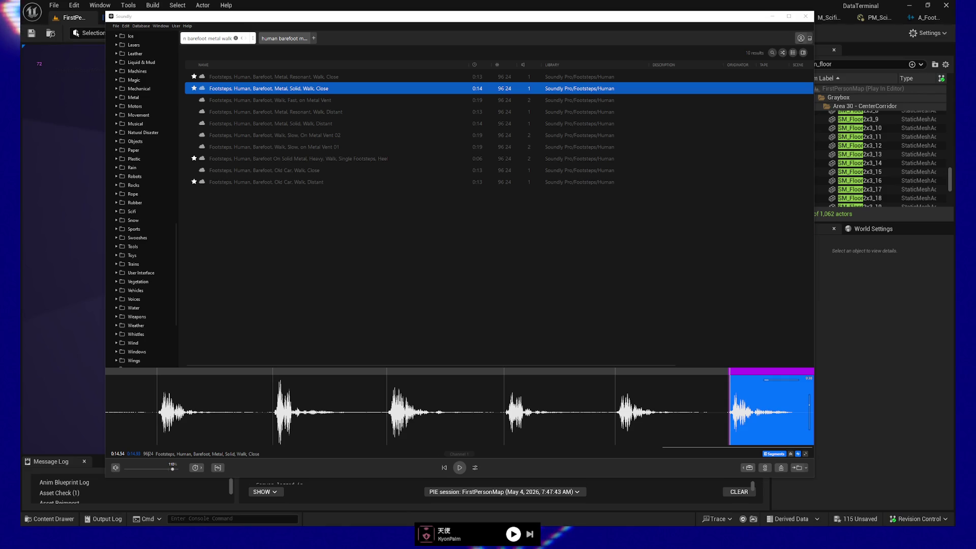
Step: End the play session and import the six Footsteps_Human_Barefoot_Metal_Solid waves into Footsteps
click(77, 517)
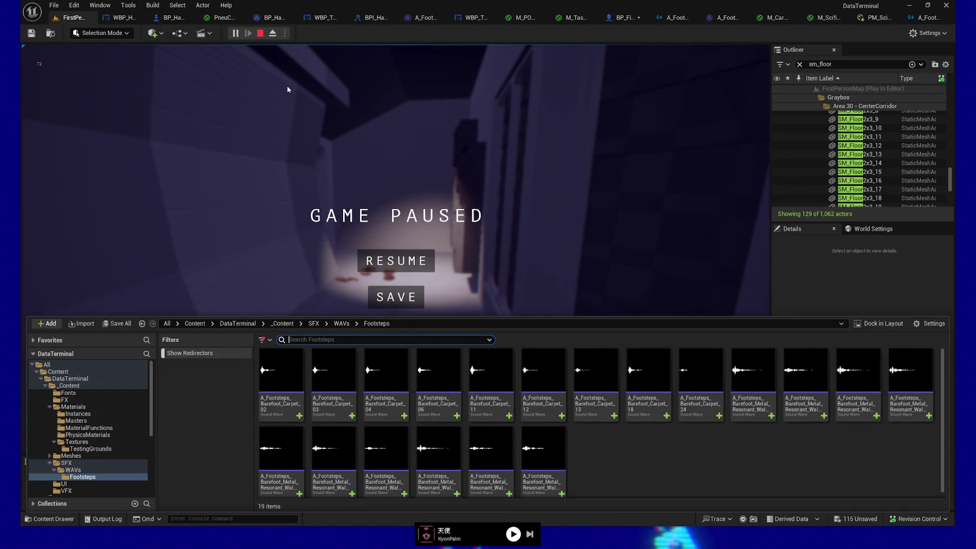
key(Escape)
key(ctrl+space)
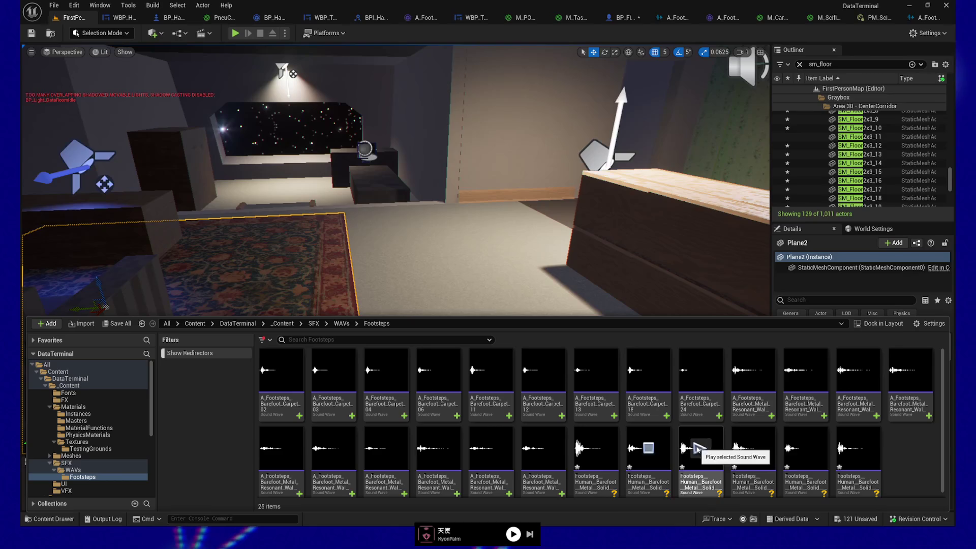
click(753, 447)
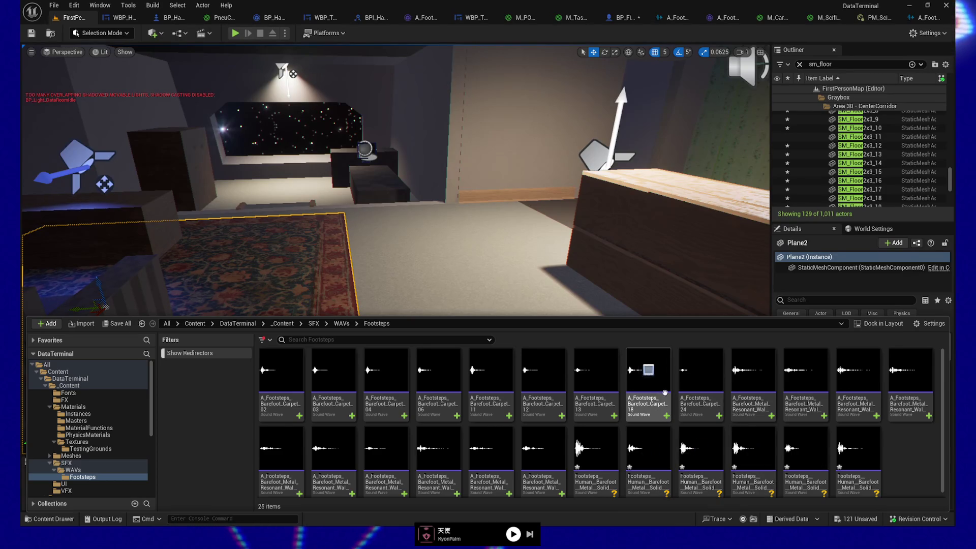
Step: Select the imported barefoot metal sound to rename, dismissing an accidental move prompt
click(798, 449)
click(856, 449)
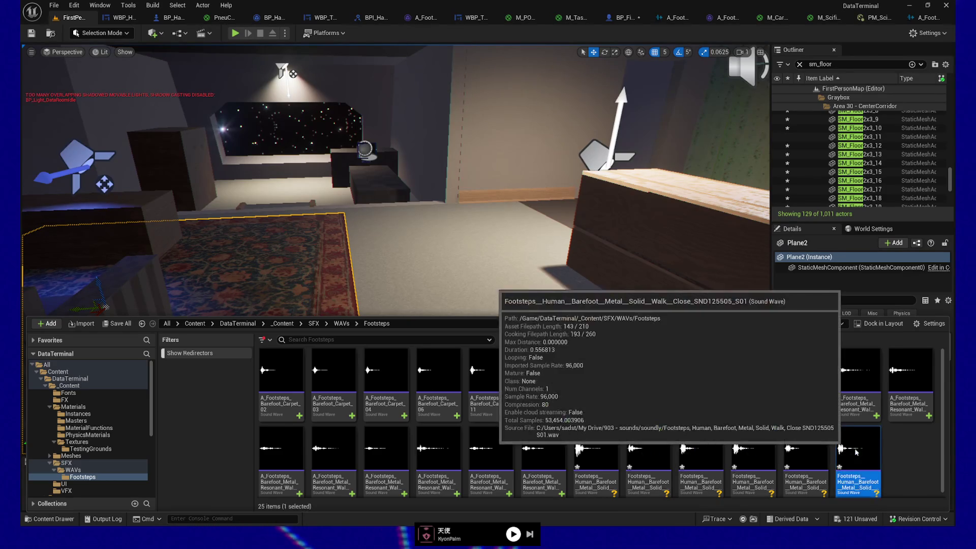
drag(856, 449, 857, 451)
key(Escape)
click(592, 447)
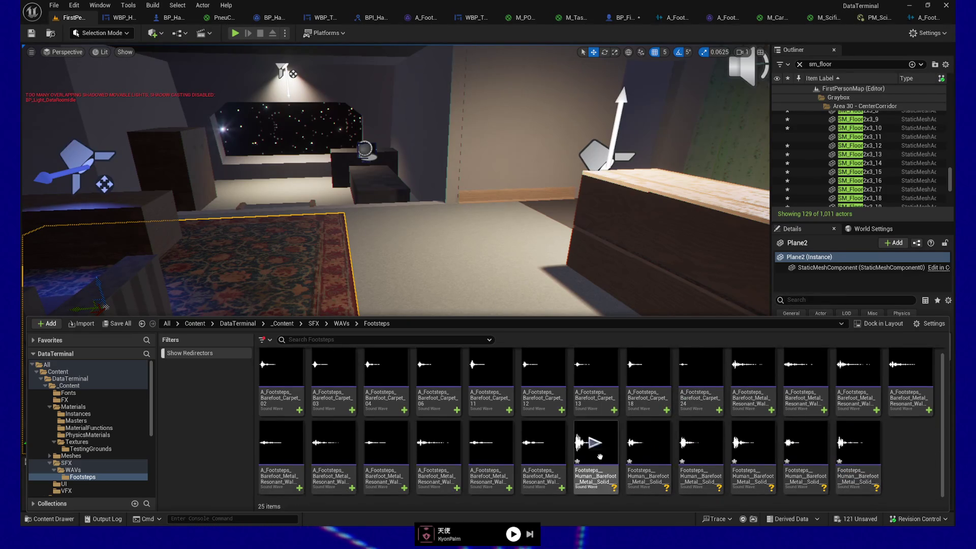
click(593, 473)
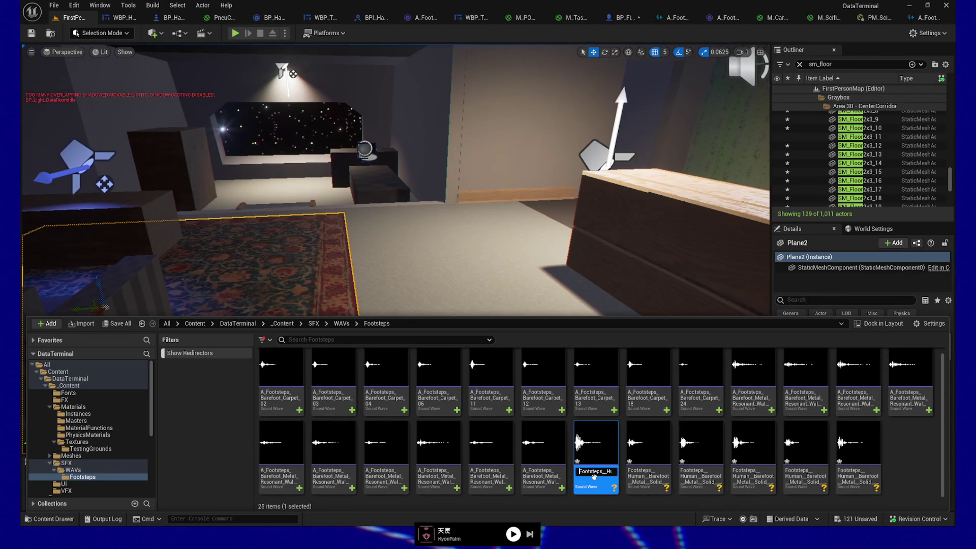
Step: Rename it A_Footsteps_Barefoot_Metal_Solid_Walk_02 by removing 'Human' and the Close/ID suffix
text(_)
key(Right)
key(Right)
key(Right)
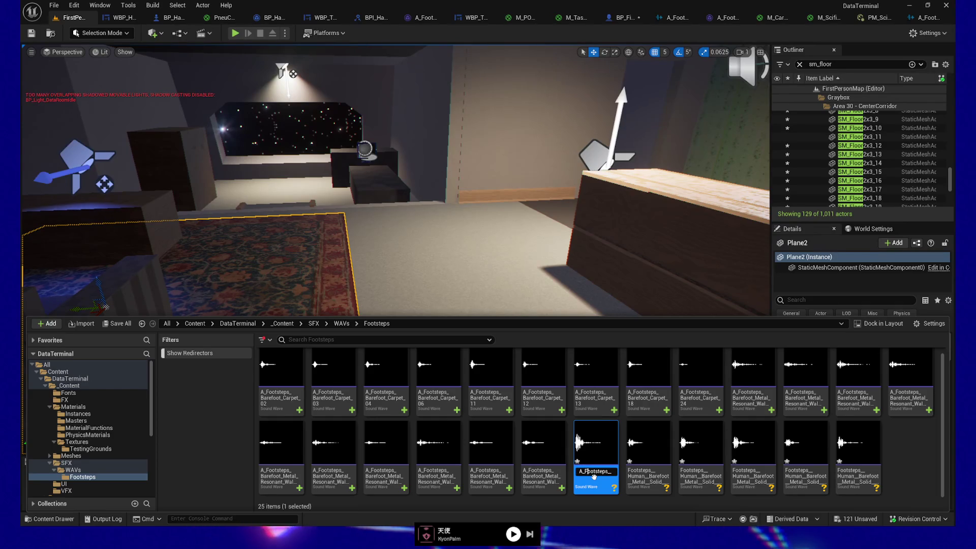
key(Left)
key(Left)
key(Left)
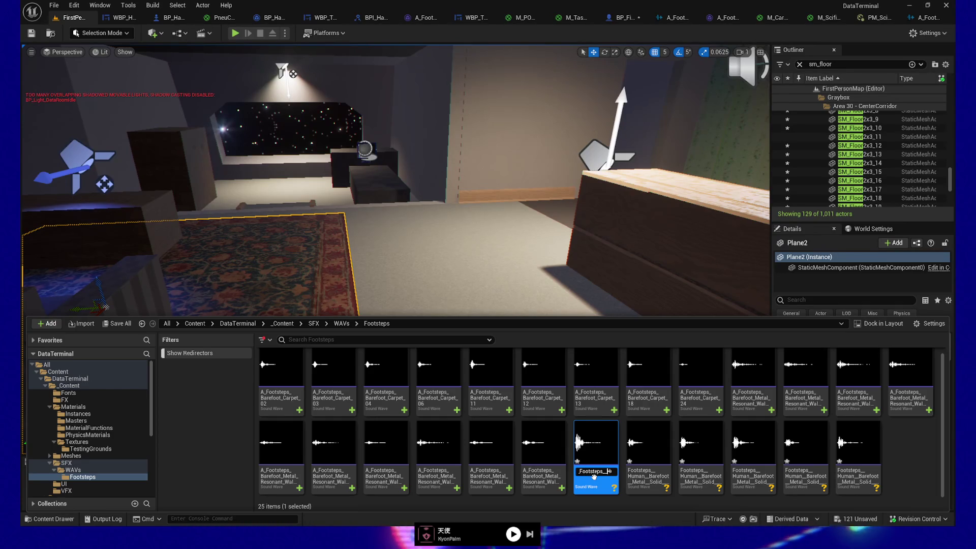
key(shift+Right)
key(shift+Right)
key(Delete)
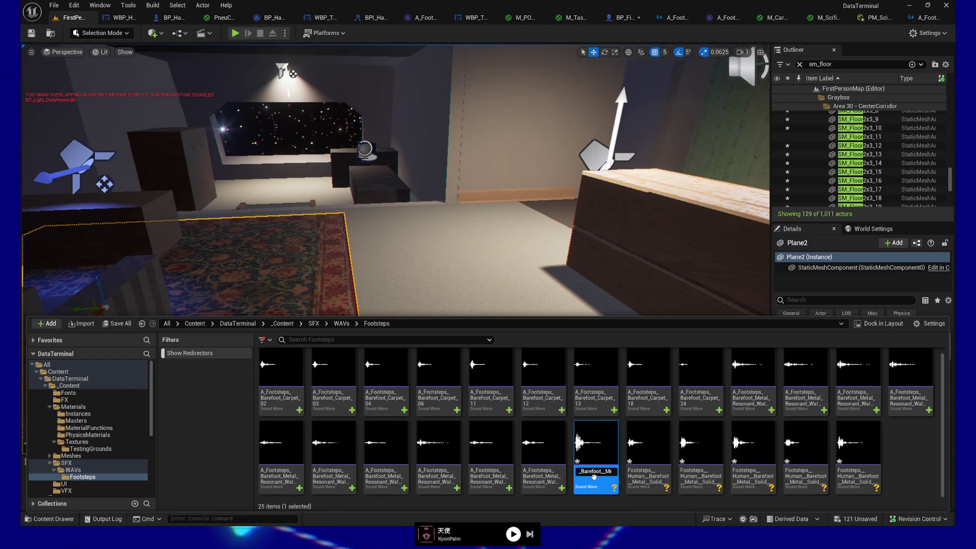
key(Right)
key(Right)
key(Right)
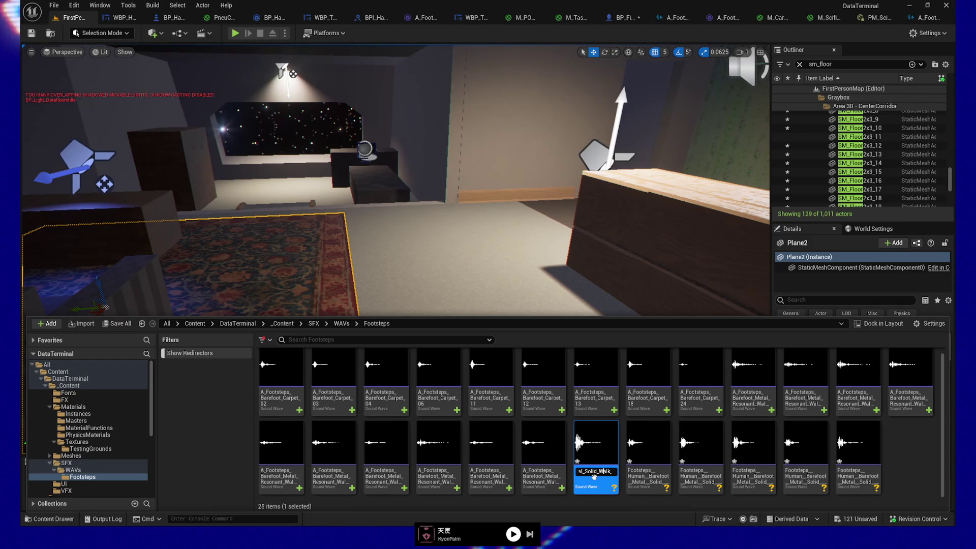
key(Right)
key(Right)
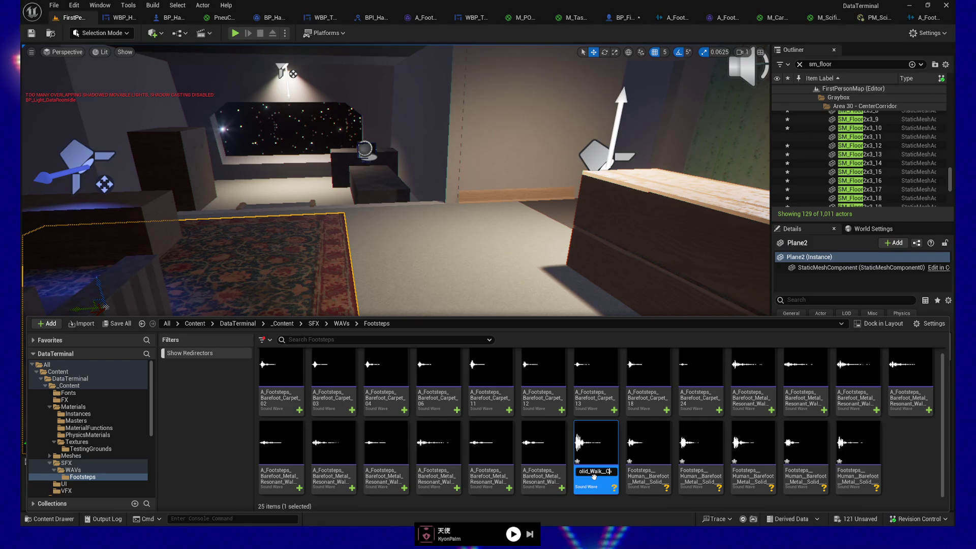
key(shift+Right)
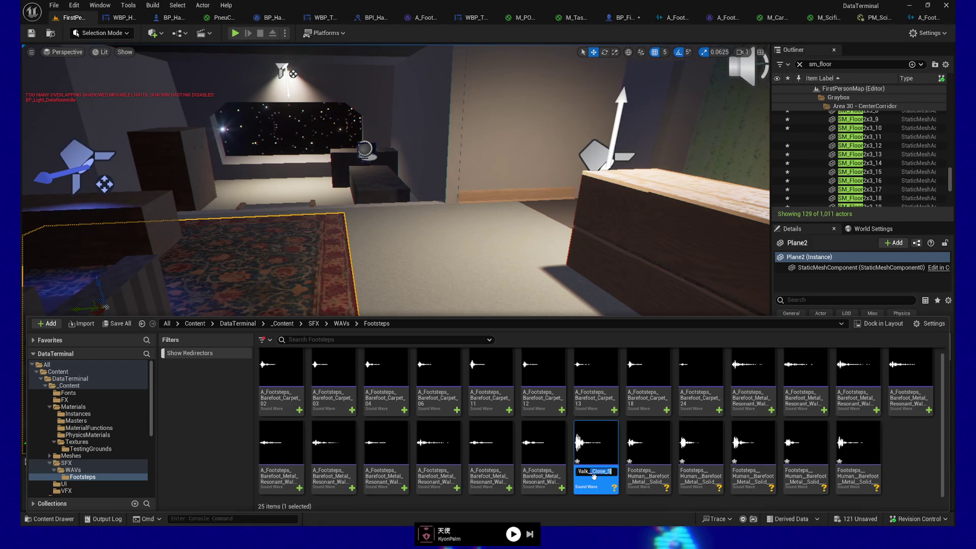
key(Right)
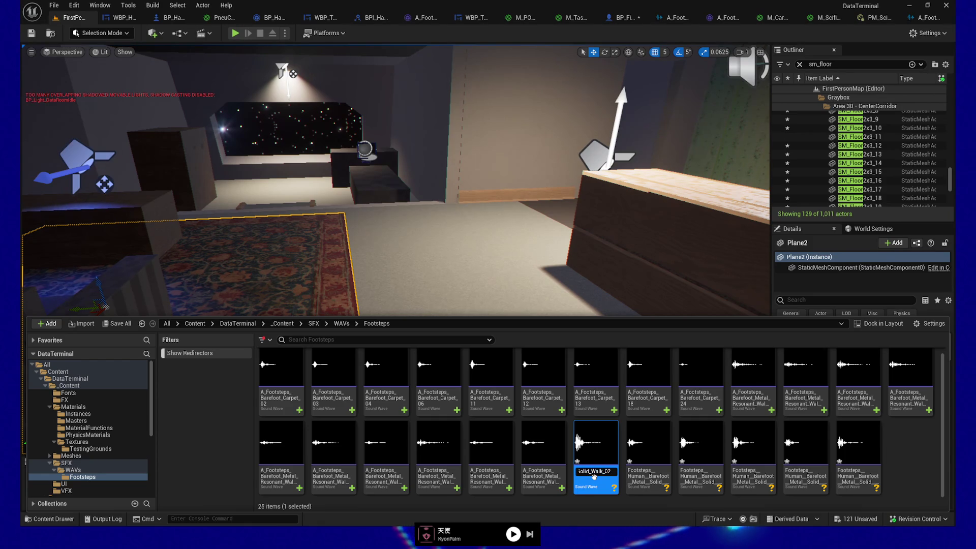
key(ctrl+a)
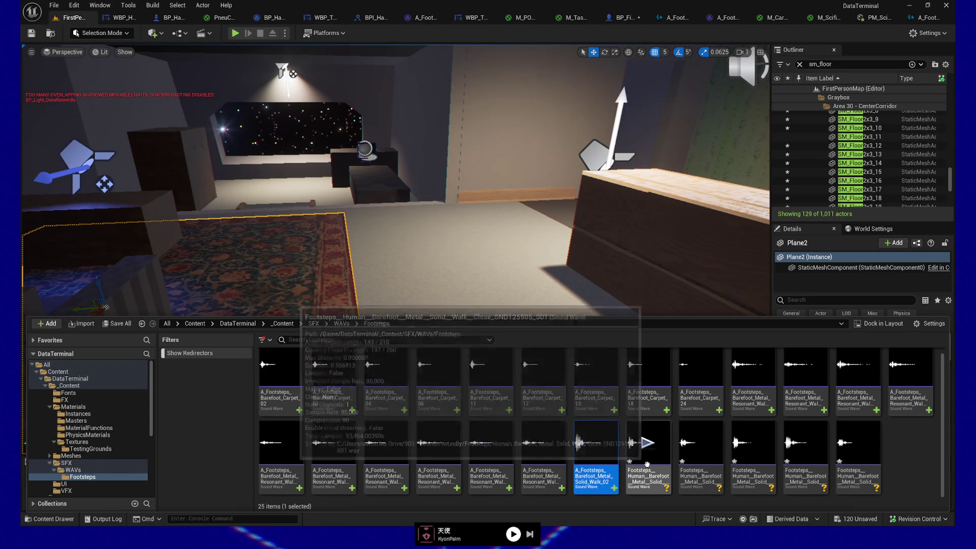
click(649, 468)
Step: Rename the selected barefoot metal hit to A_Footsteps_Barefoot_Metal_Solid_Walk_01
click(649, 470)
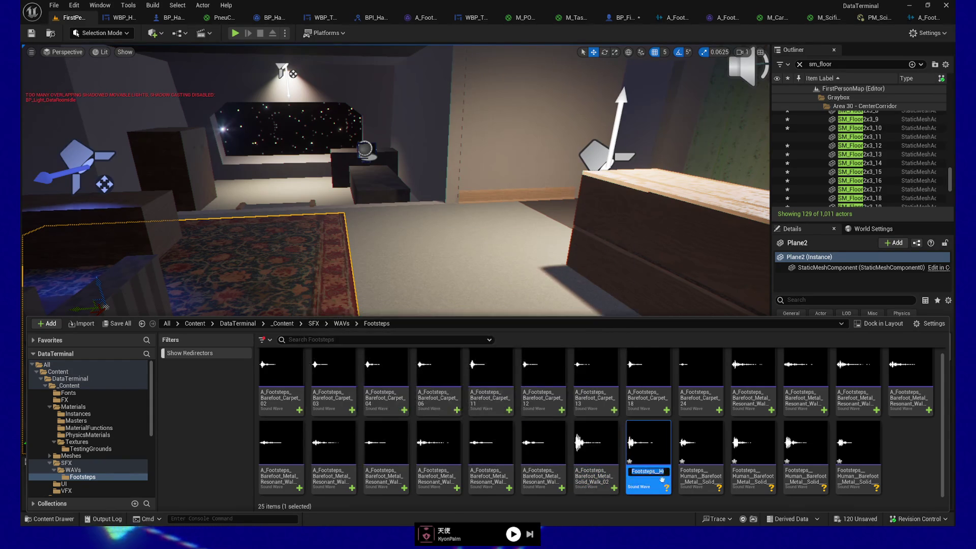
key(BackSpace)
key(BackSpace)
key(BackSpace)
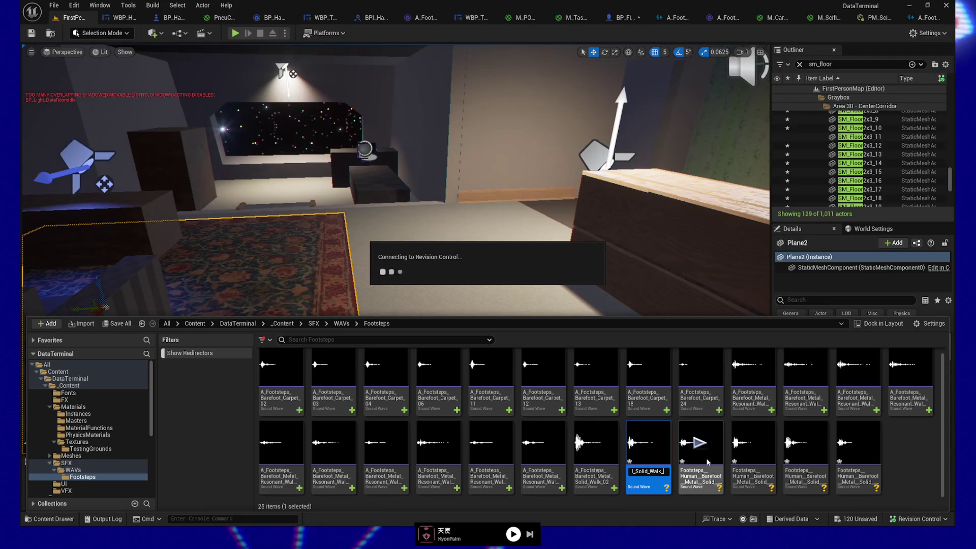
text(01)
key(Return)
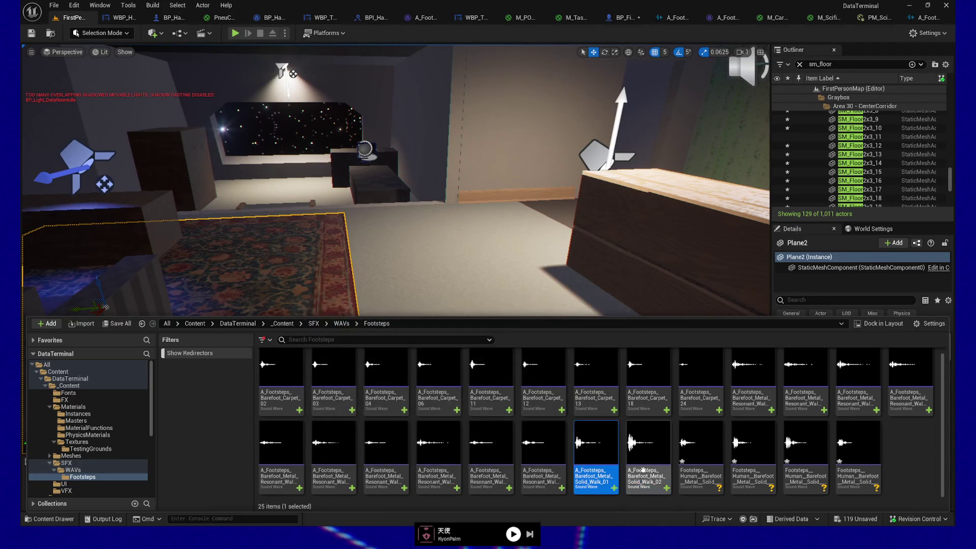
Step: Rename the next imported sound to A_Footsteps_Barefoot_Metal_Solid_Walk_05
click(703, 472)
key(F2)
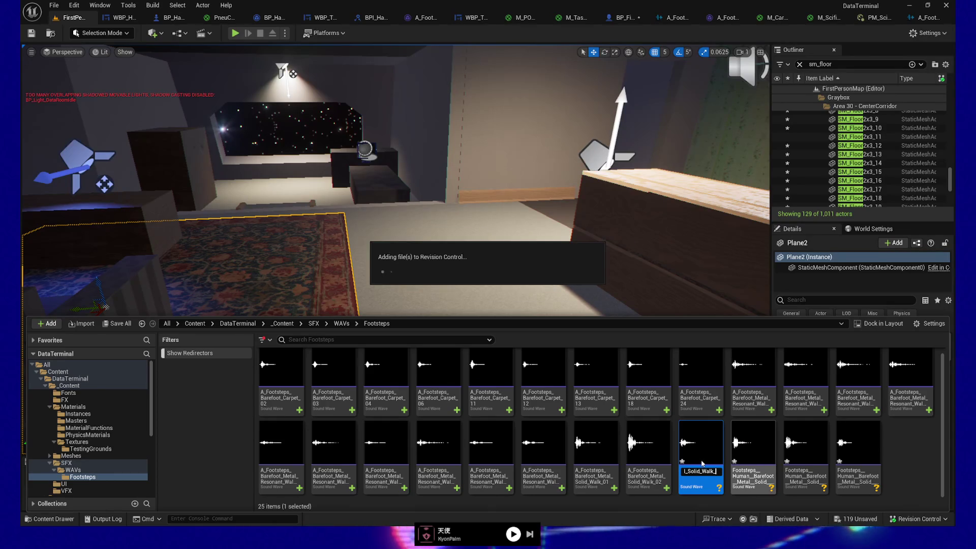
text(05)
key(Return)
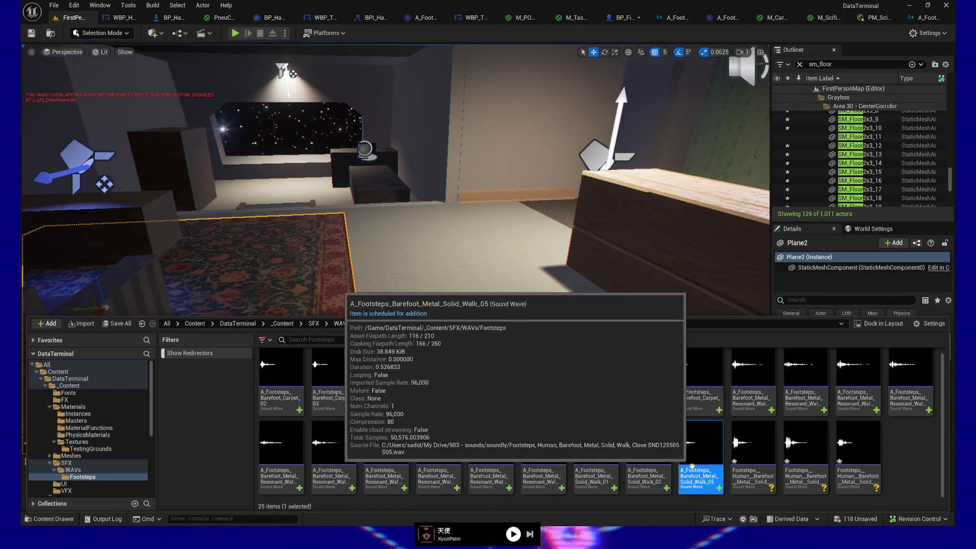
Step: Rename the following sounds to the _06 and _08 Solid_Walk names, then start renaming the last one
click(751, 475)
key(F2)
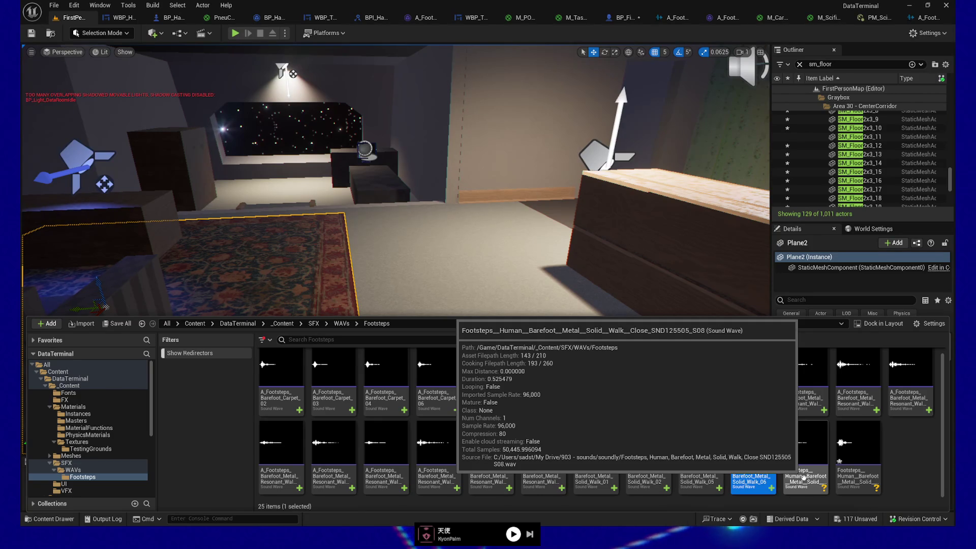
click(803, 477)
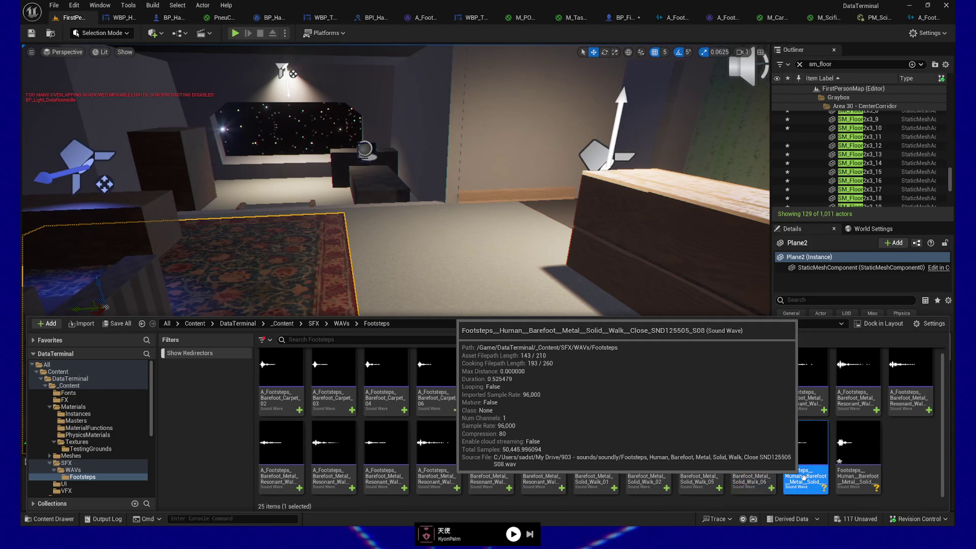
click(803, 476)
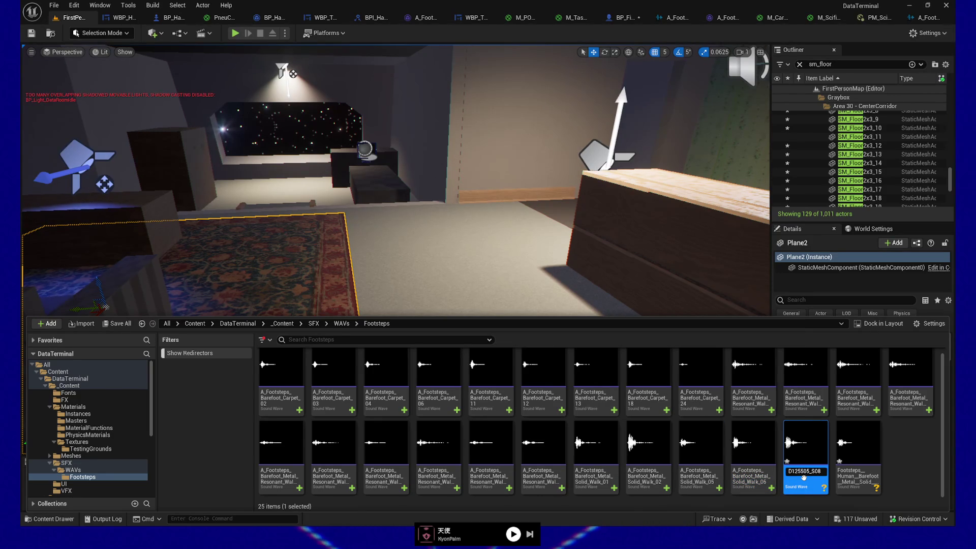
text(A_Footsteps_Barefoot_Metal_Solid_Walk_)
key(Return)
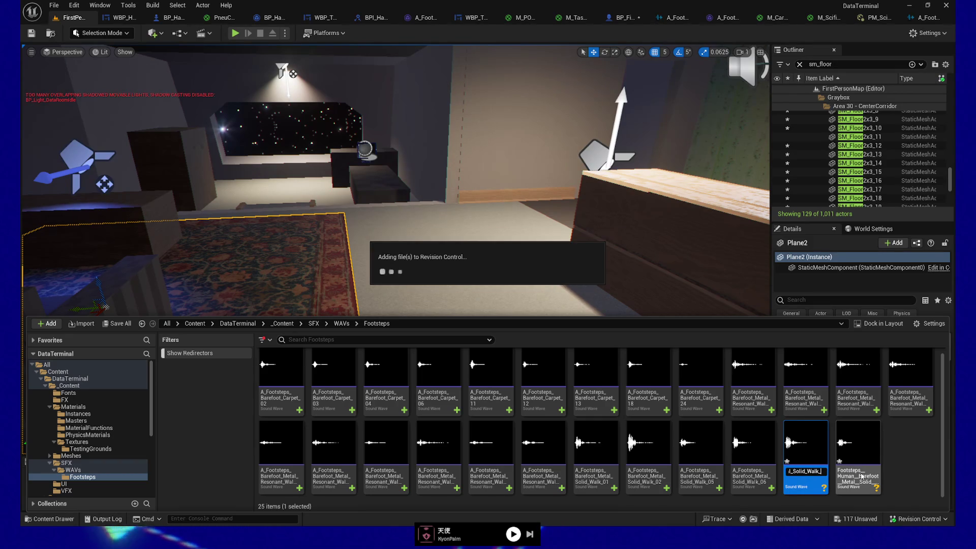
text(08)
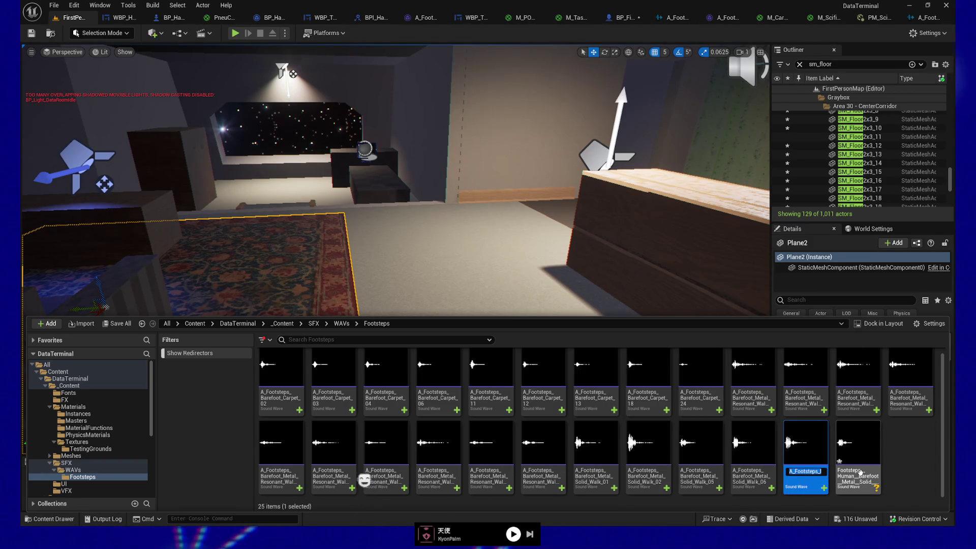
click(859, 452)
click(869, 472)
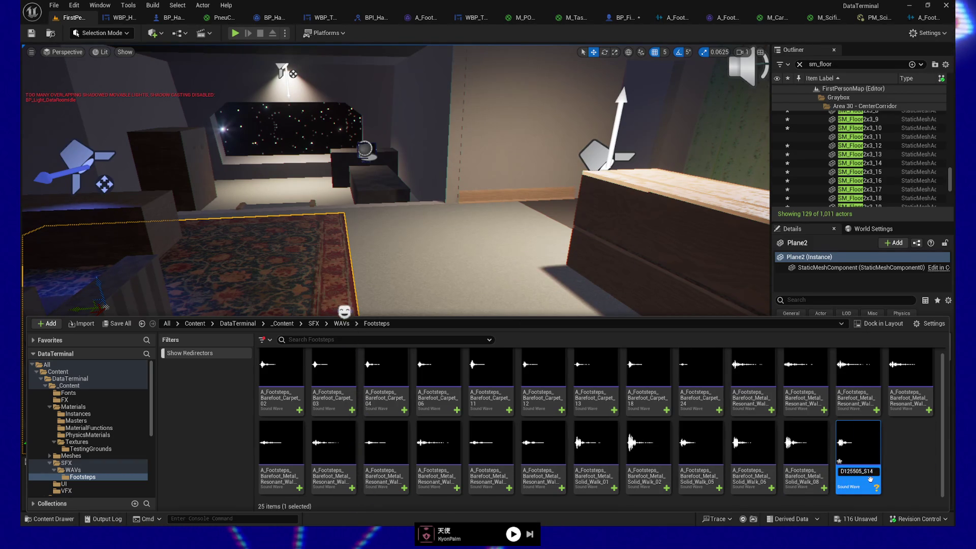
key(ctrl+a)
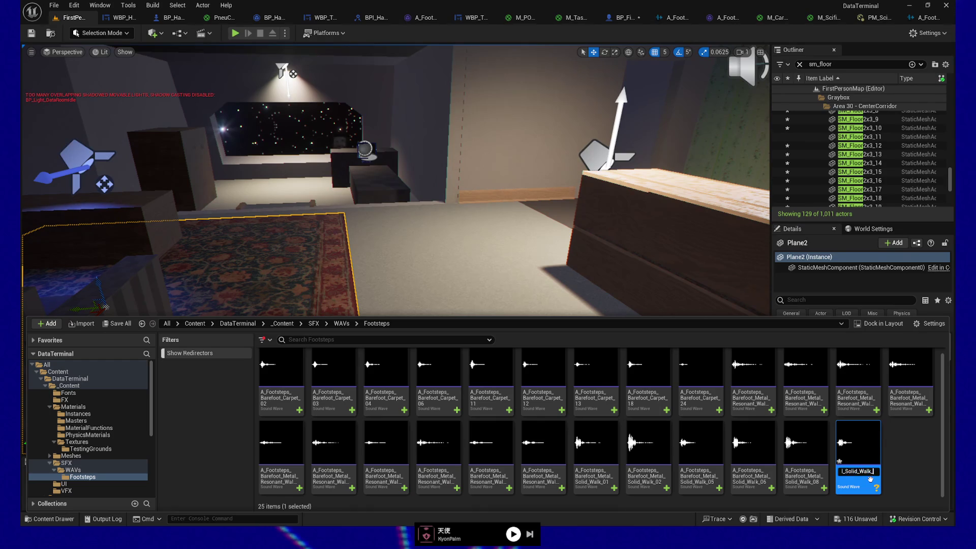
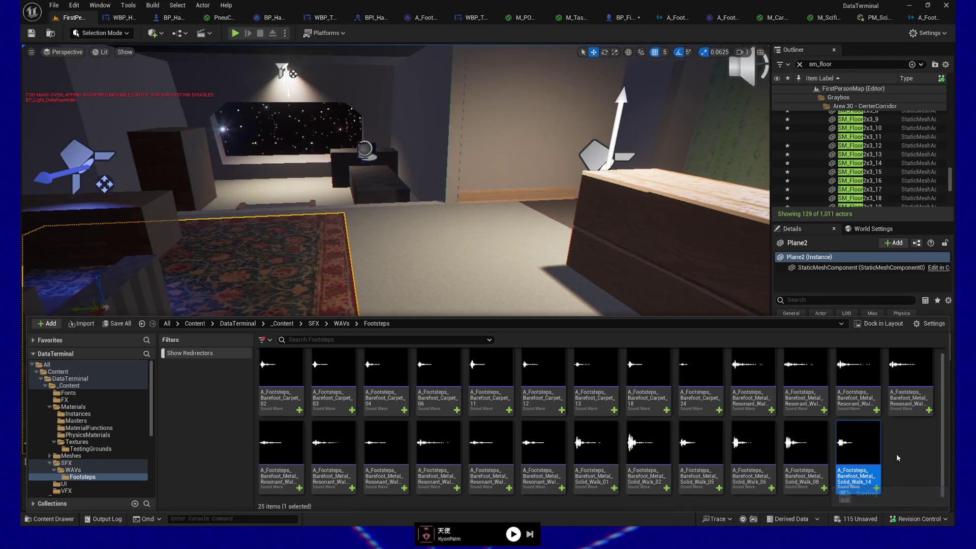
Step: Add Solid_Walk_05, 06, 08, 02 and 01 to the selected Solid_Walk_14 in the Footsteps folder
mouse_move(784, 461)
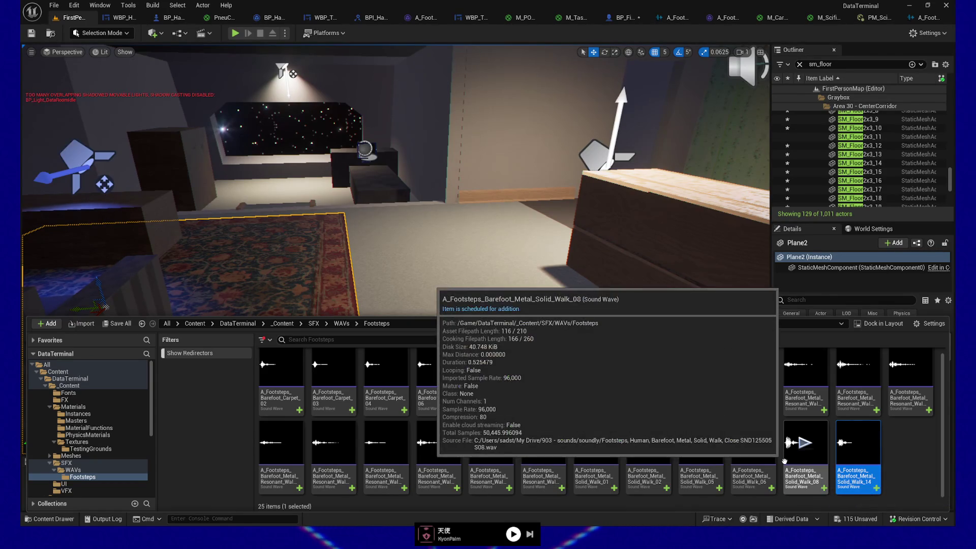
ctrl+click(793, 467)
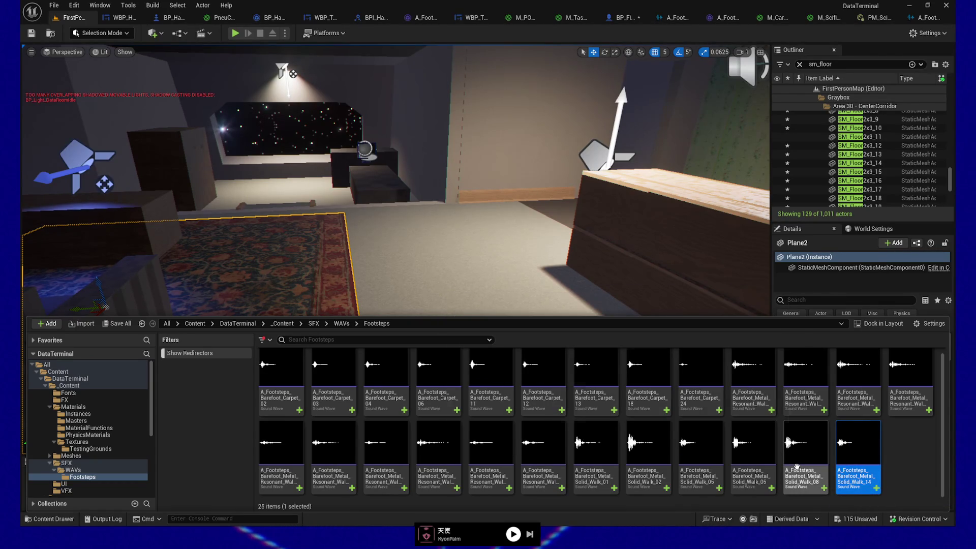
ctrl+click(745, 467)
ctrl+click(683, 467)
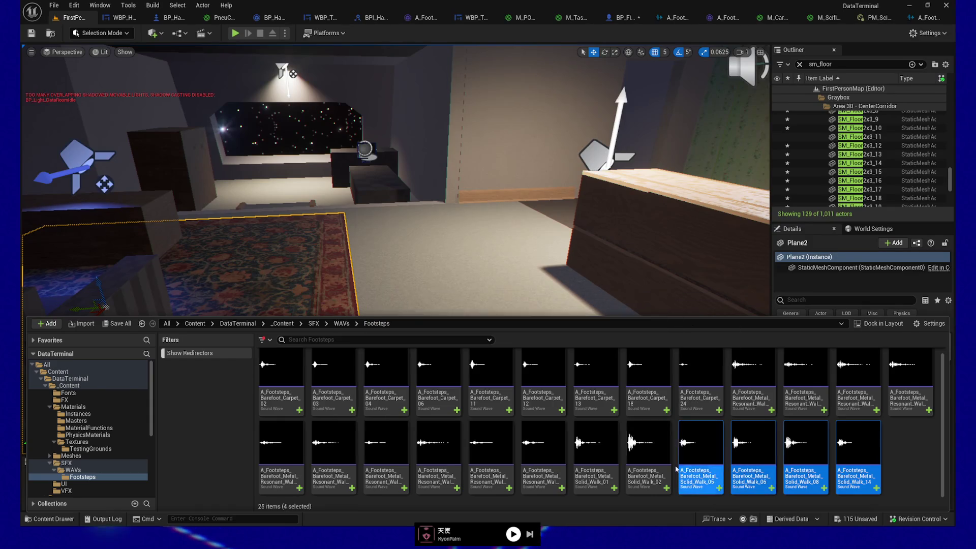
ctrl+click(648, 467)
ctrl+click(595, 468)
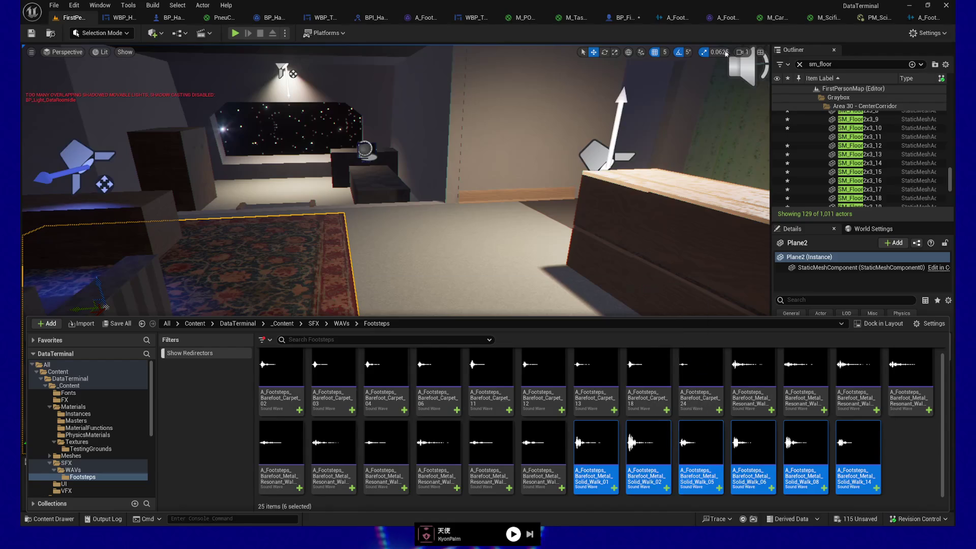
Step: Create one sound cue from the six waves with its default name and move it into SFX
right_click(598, 443)
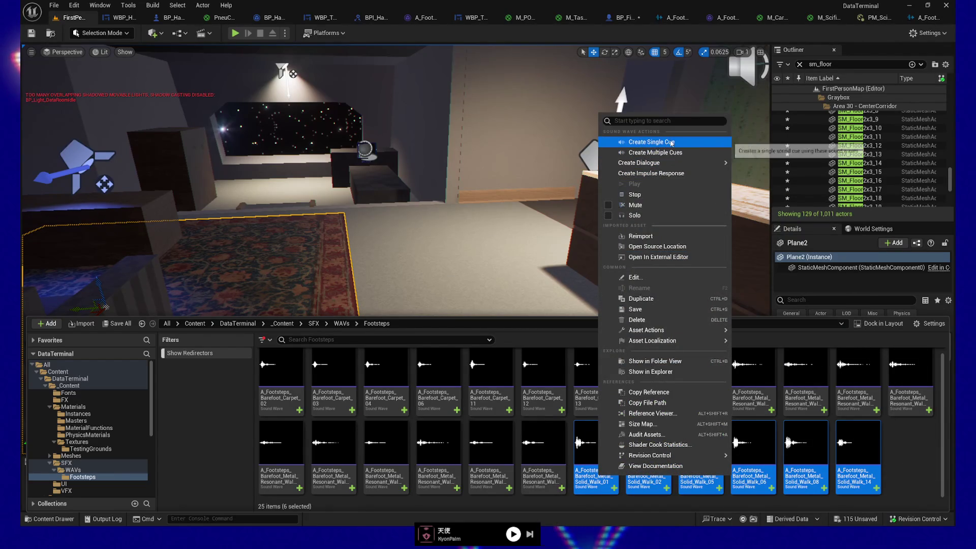
click(651, 142)
key(Return)
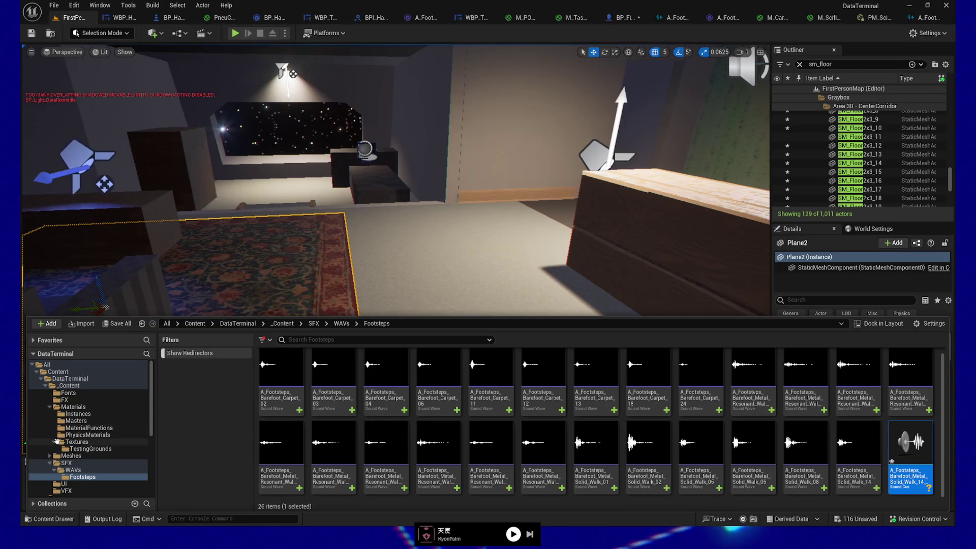
drag(910, 447, 71, 465)
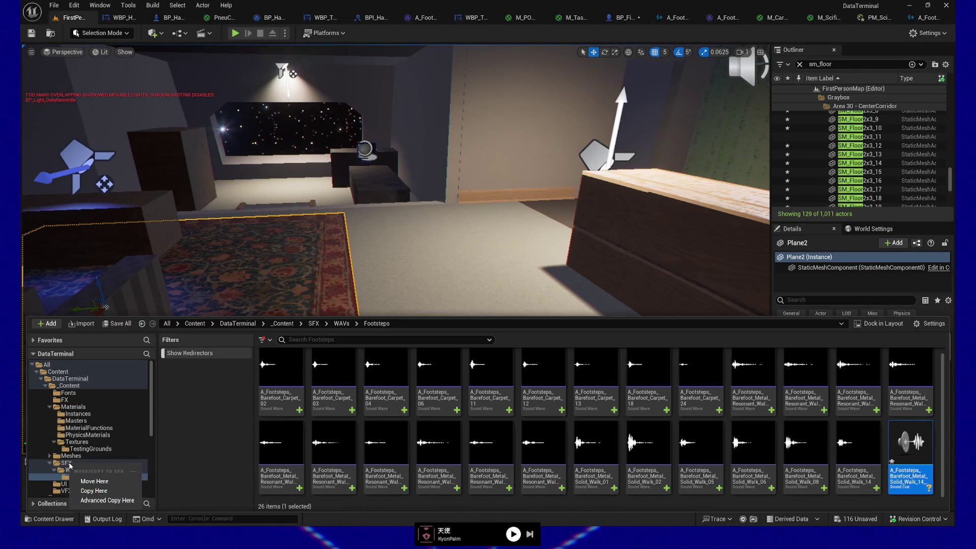
click(94, 481)
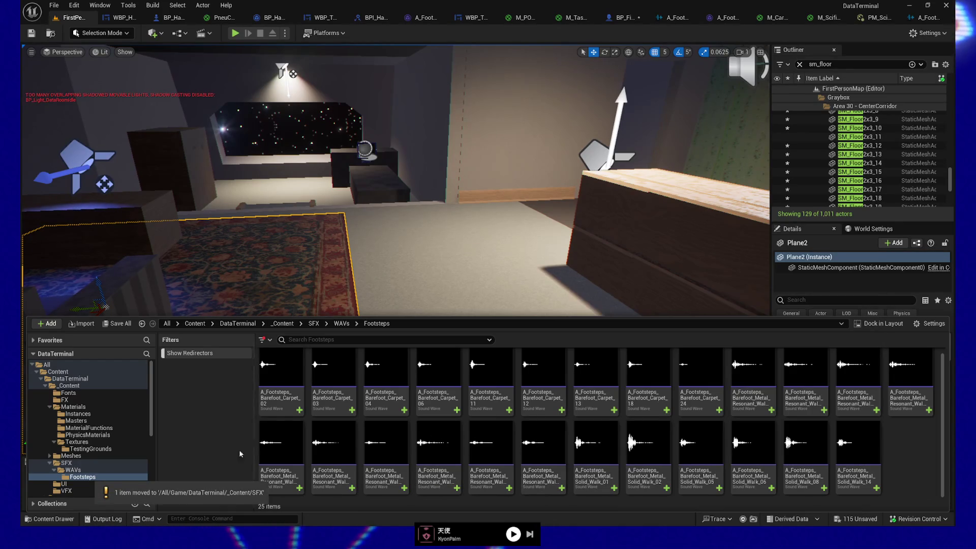
click(66, 463)
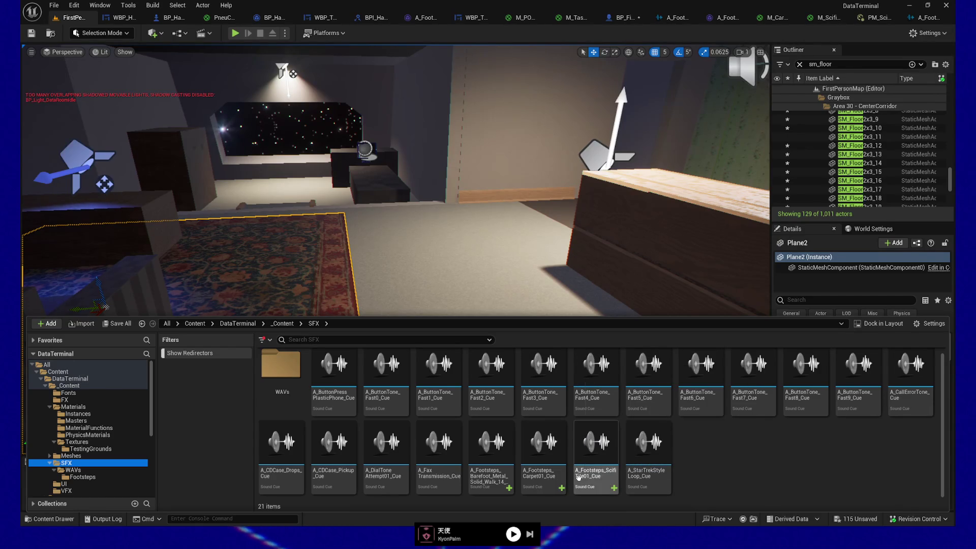
Step: Rename the old sci-fi tile footstep cue to A_Footsteps_ScifiTile02_Cue
click(495, 473)
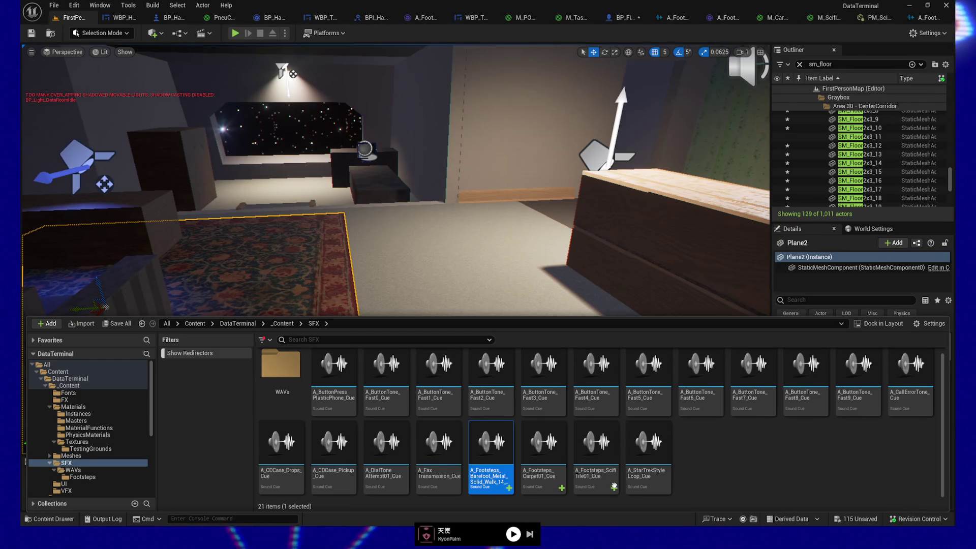
click(594, 457)
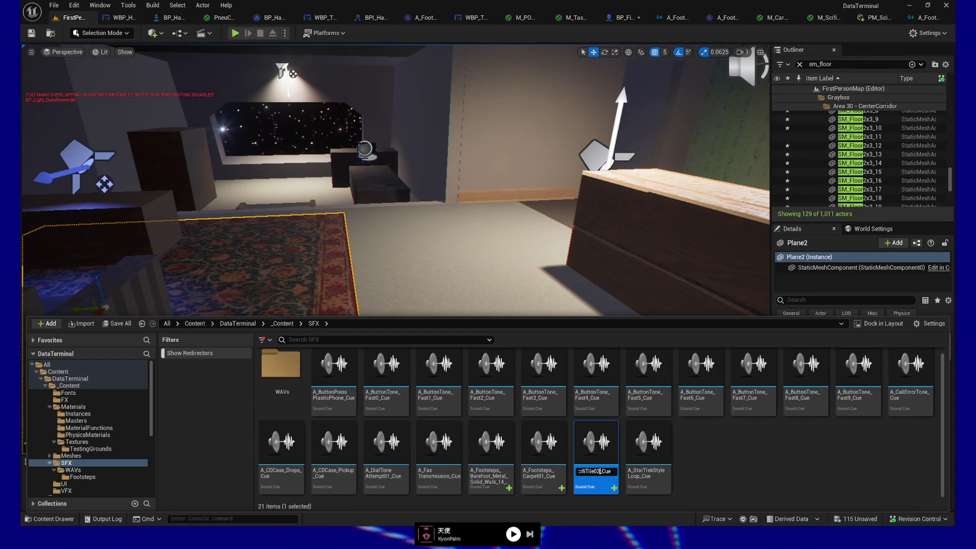
key(Return)
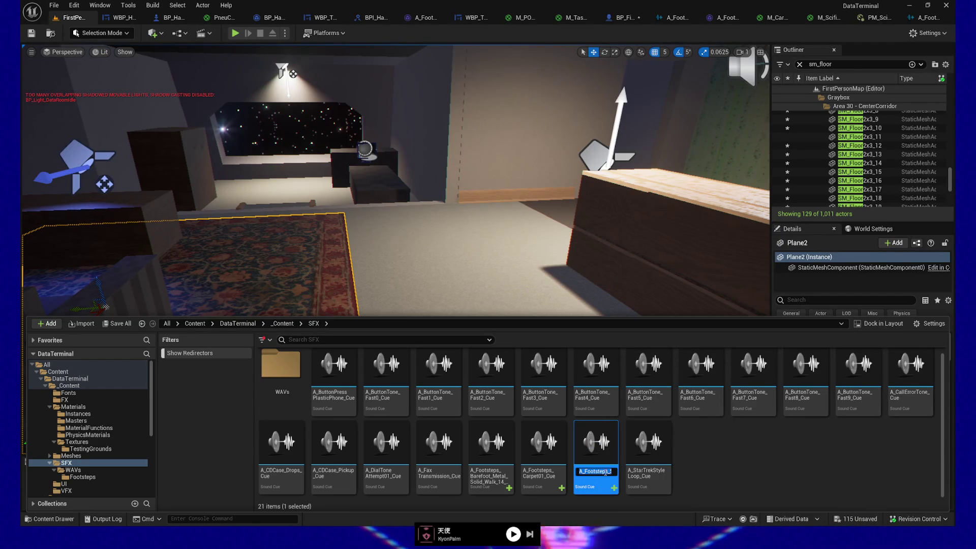
Step: Rename the metal walk cue to A_Footsteps_ScifiTile01_Cue
click(487, 461)
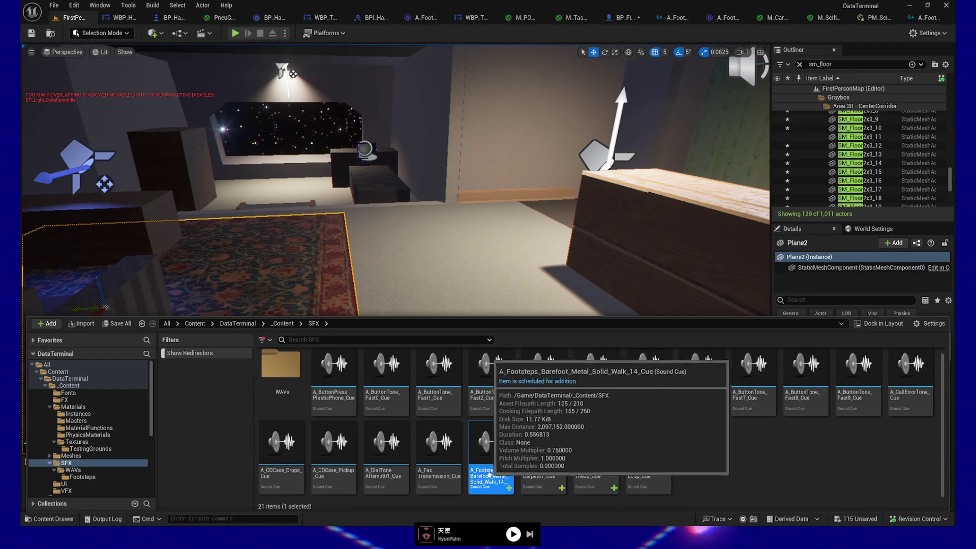
key(F2)
key(ctrl+v)
key(Left)
key(Left)
key(Left)
key(BackSpace)
key(BackSpace)
text(1)
key(BackSpace)
text(01)
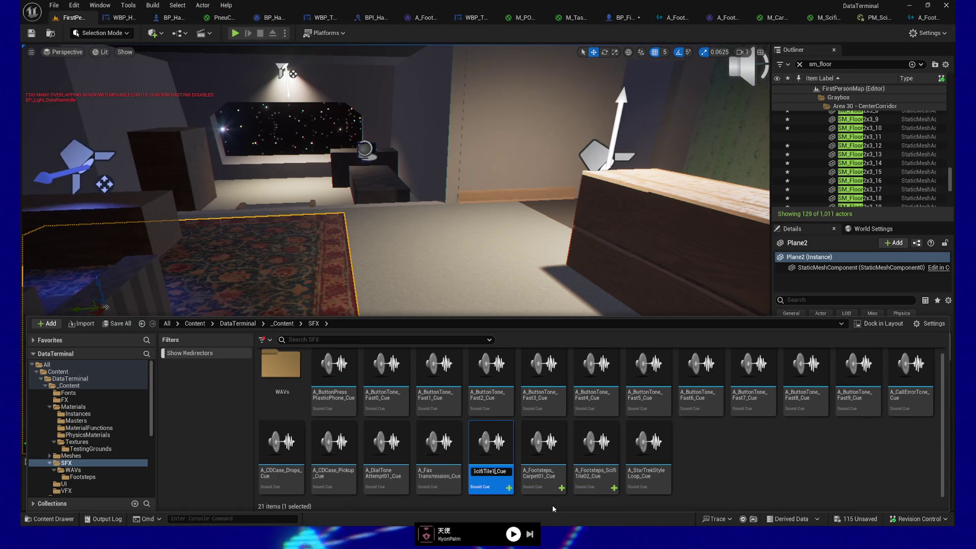
key(Return)
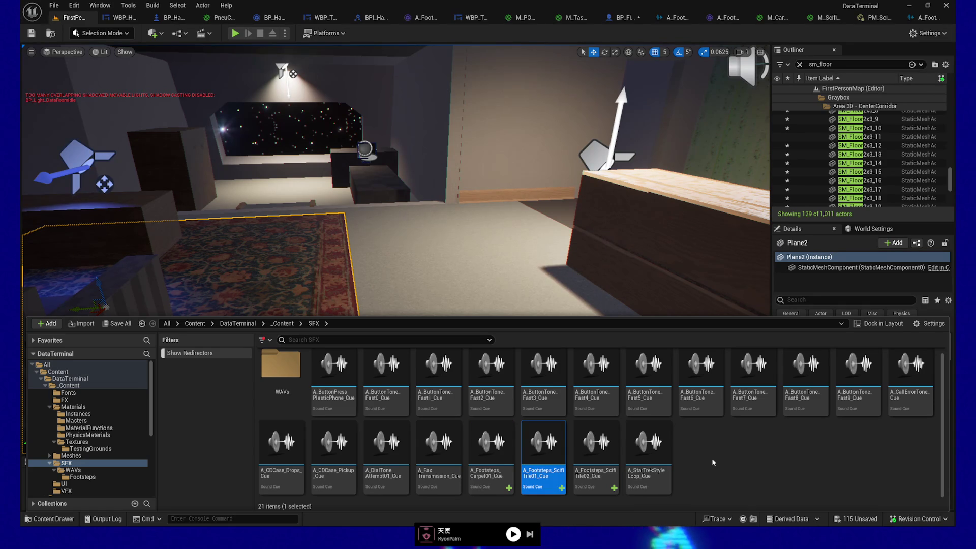
Step: Open A_Footsteps_ScifiTile01_Cue in the Sound Cue editor
mouse_move(653, 449)
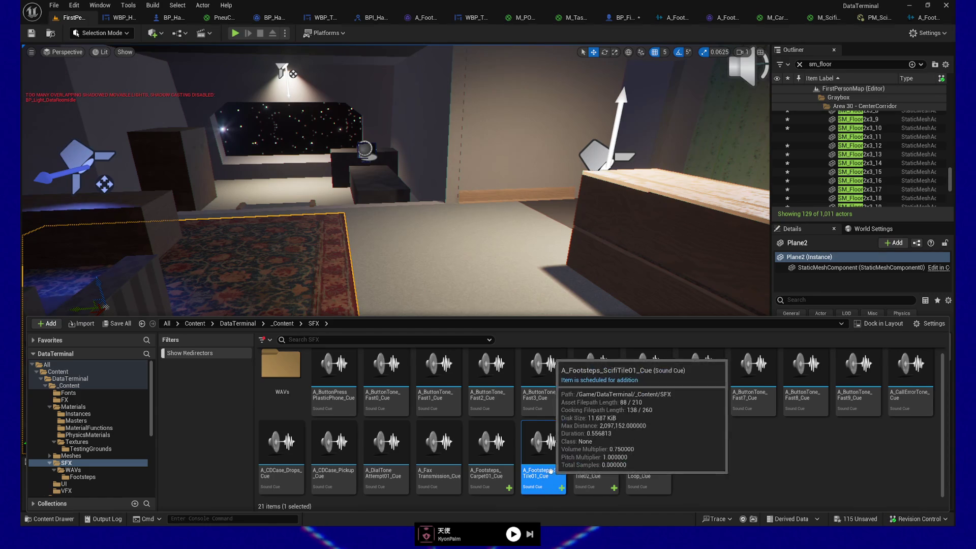
mouse_move(543, 443)
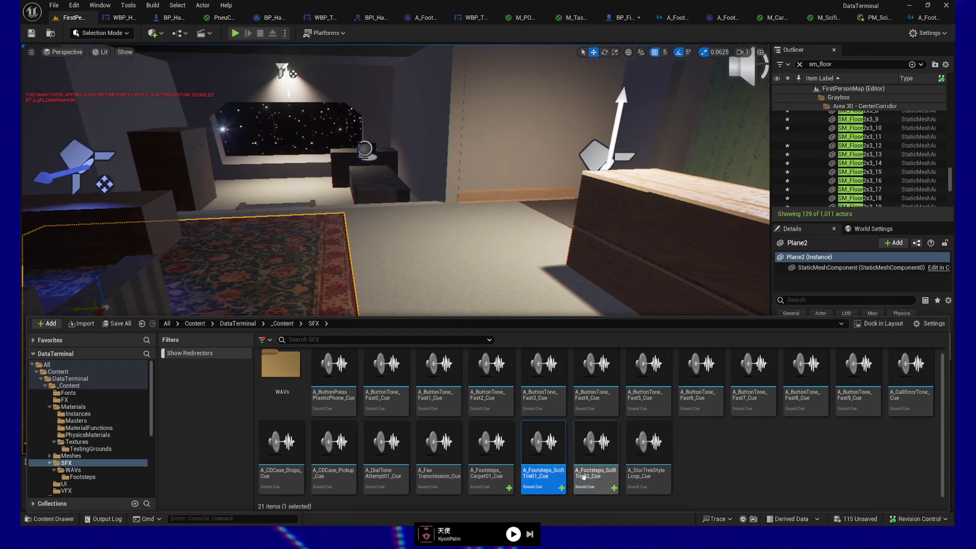
double_click(540, 472)
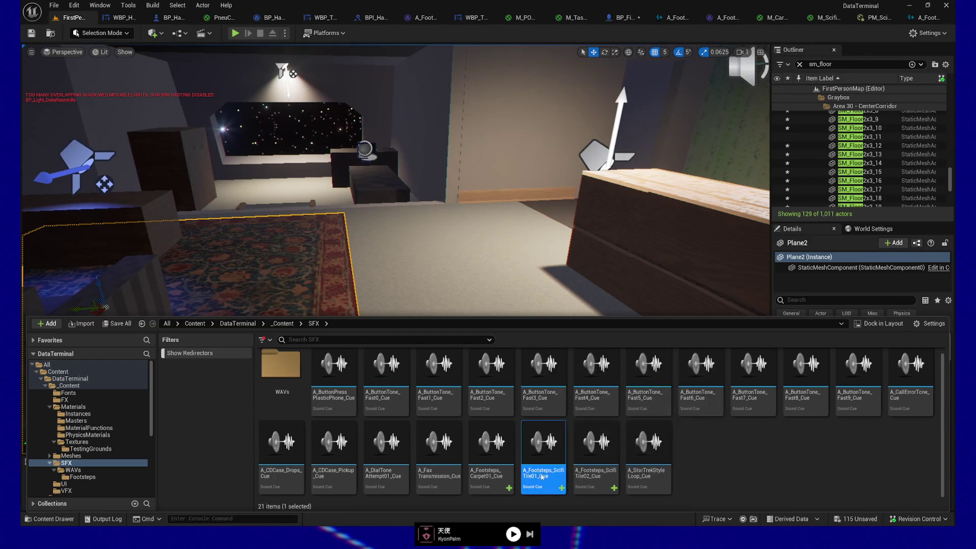
Step: Set the ScifiTile01 cue's Volume Multiplier to 3.0 and preview it several times
key(space)
text(3)
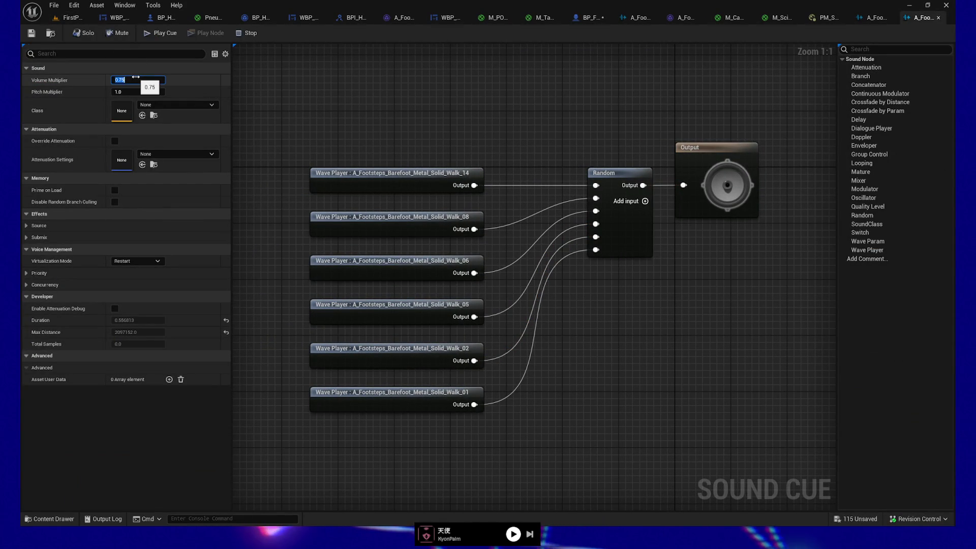
click(434, 119)
key(space)
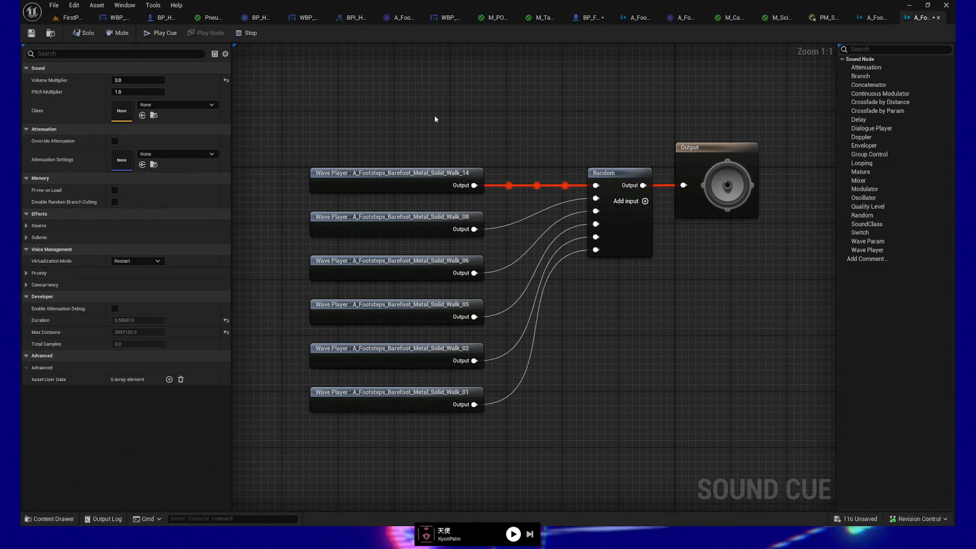
key(space)
key(space)
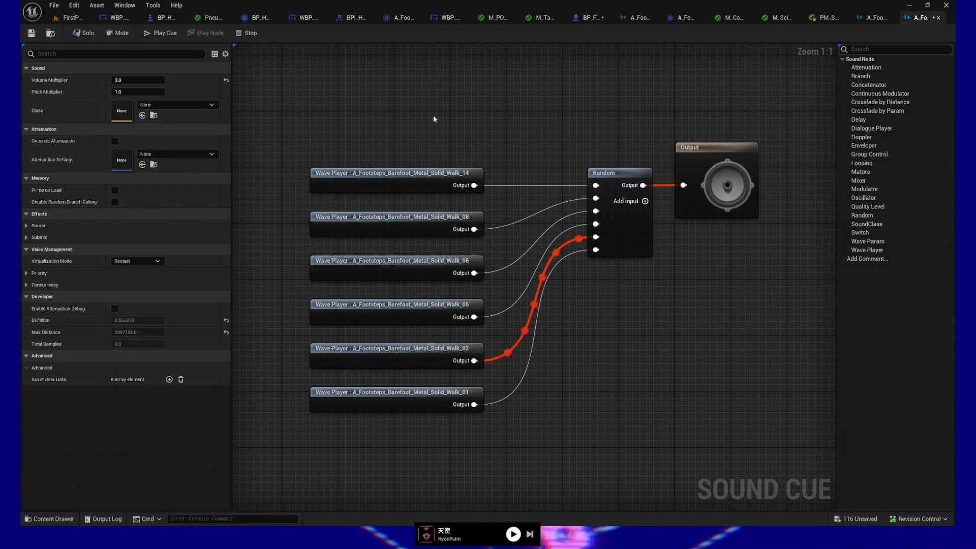
key(space)
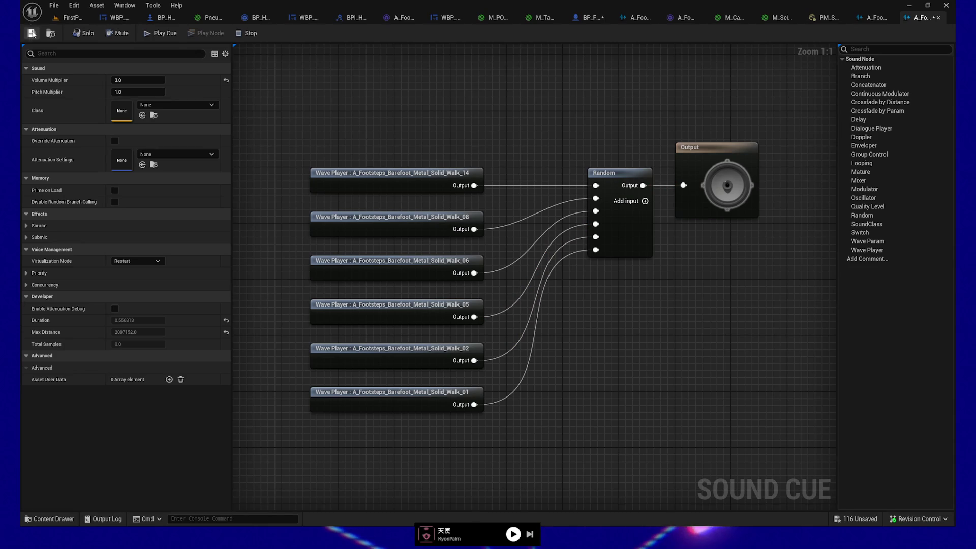
click(779, 17)
Step: Confirm M_ScifiTile01 uses the PM_Scifi01 physical material and inspect PM_Scifi01
click(223, 410)
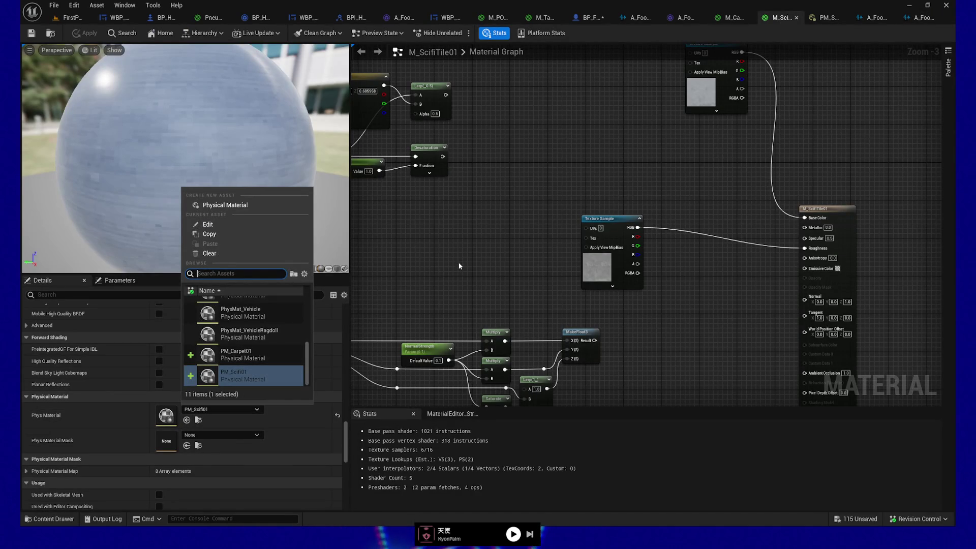
click(491, 247)
click(821, 18)
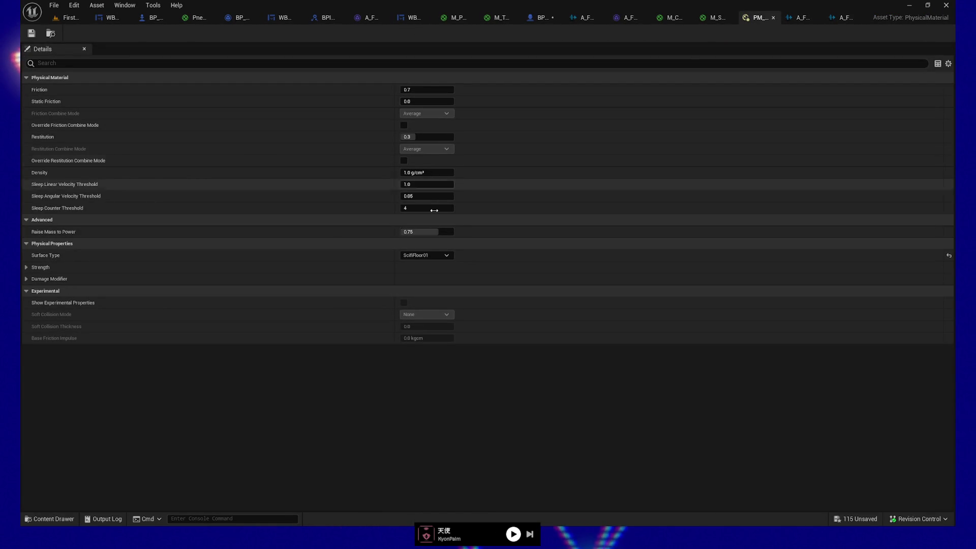
click(714, 23)
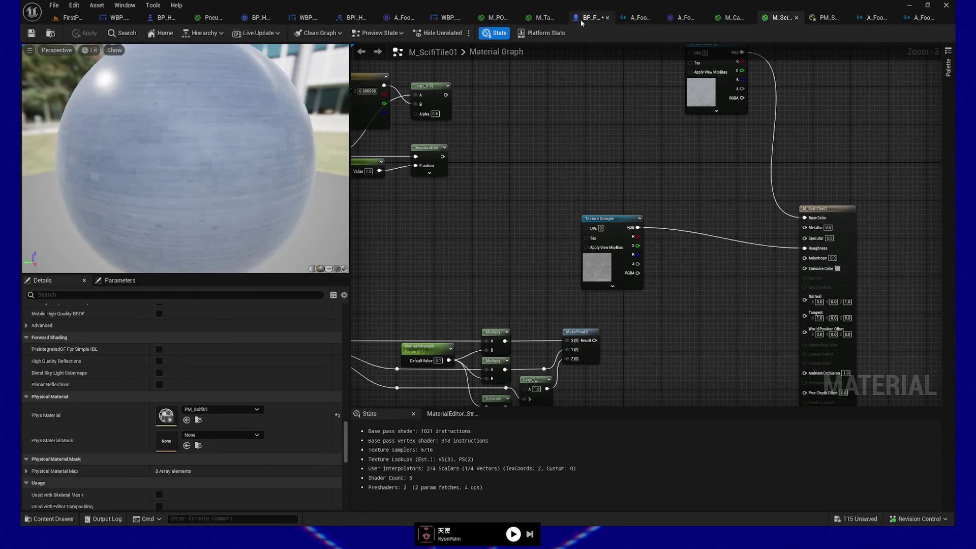
Step: Review the ScifiFloor footstep sound entry in BP_FirstPersonCharacter without changing it
click(579, 20)
click(917, 143)
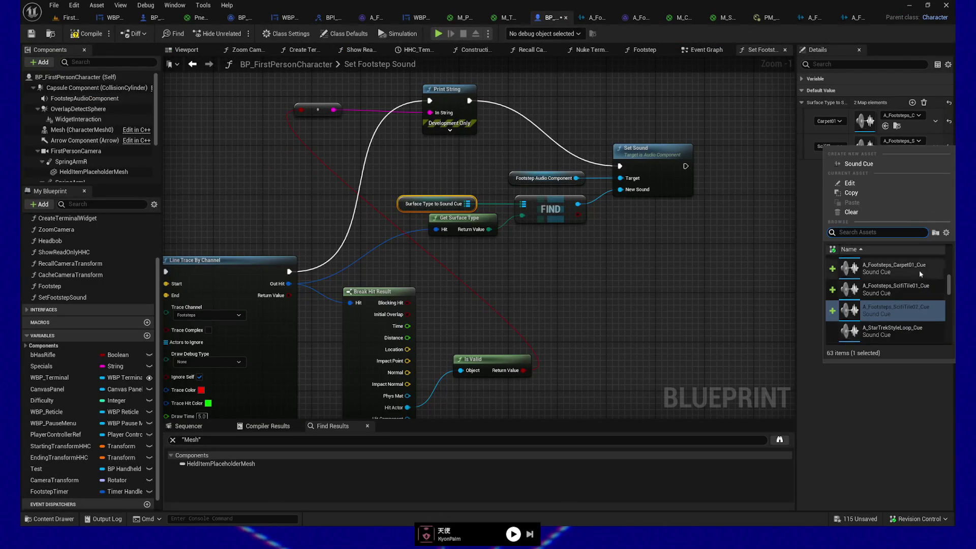
click(897, 289)
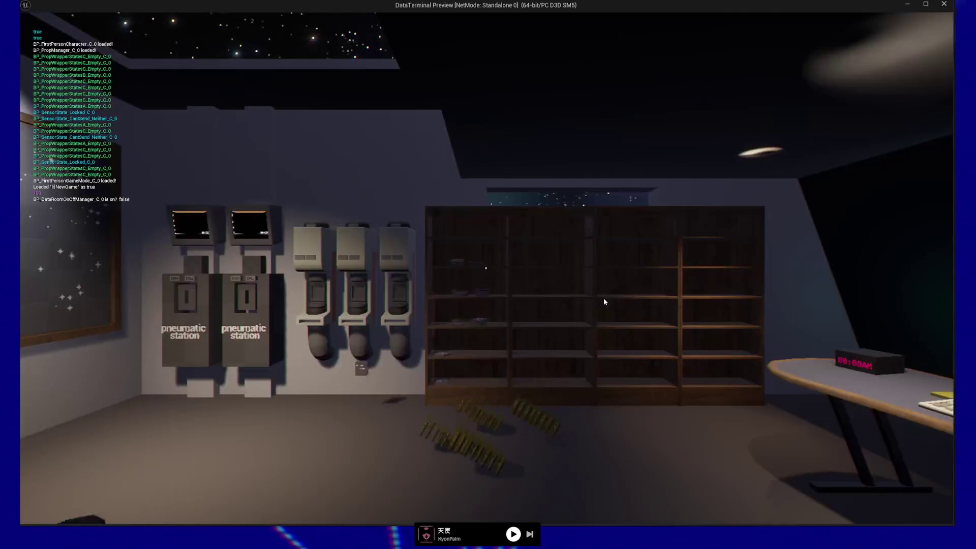
Step: Walk the player through the server room and lit corridor into the lounge, listening to footsteps
key(w)
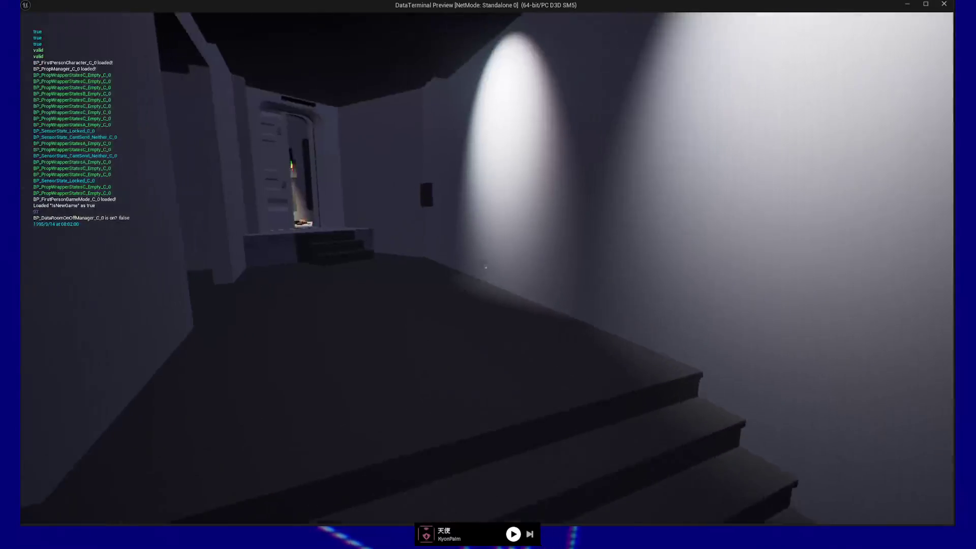
key(w)
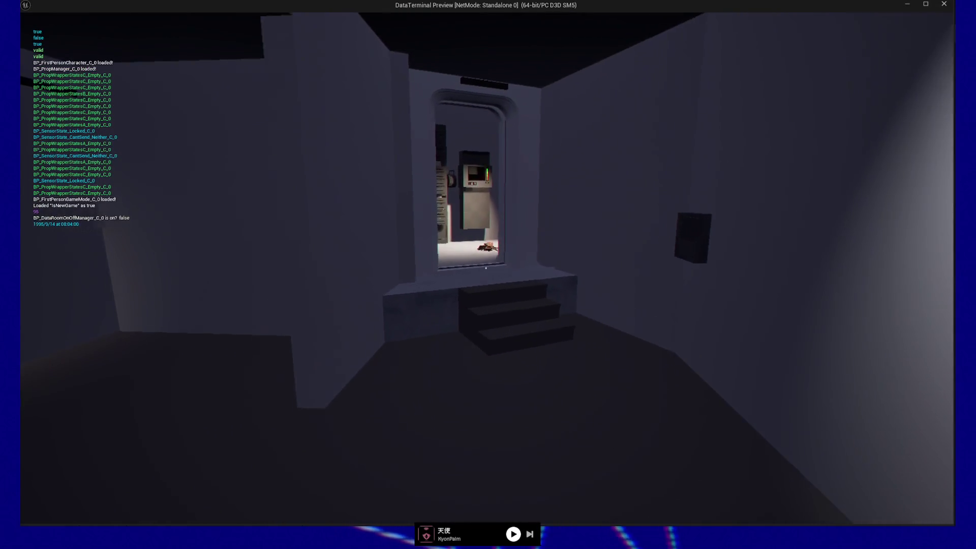
key(w)
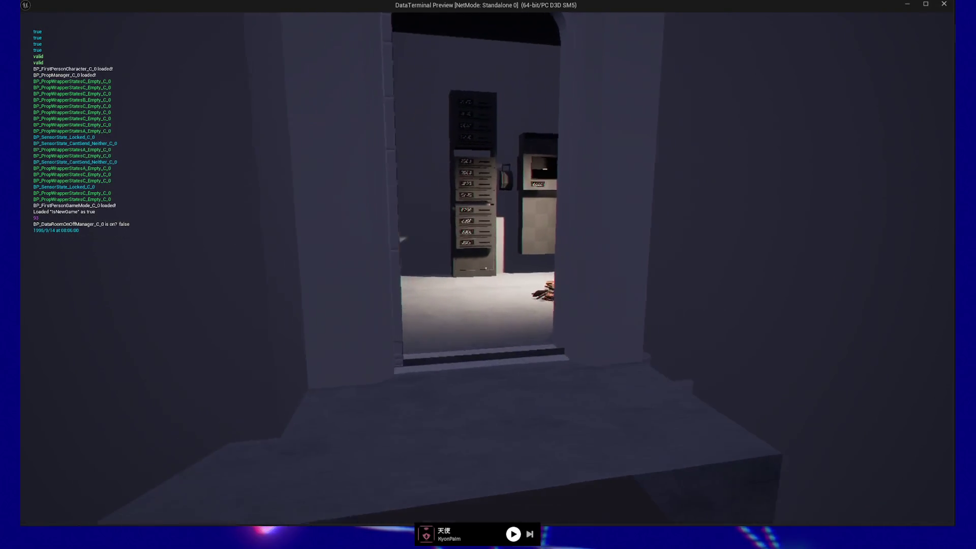
key(w)
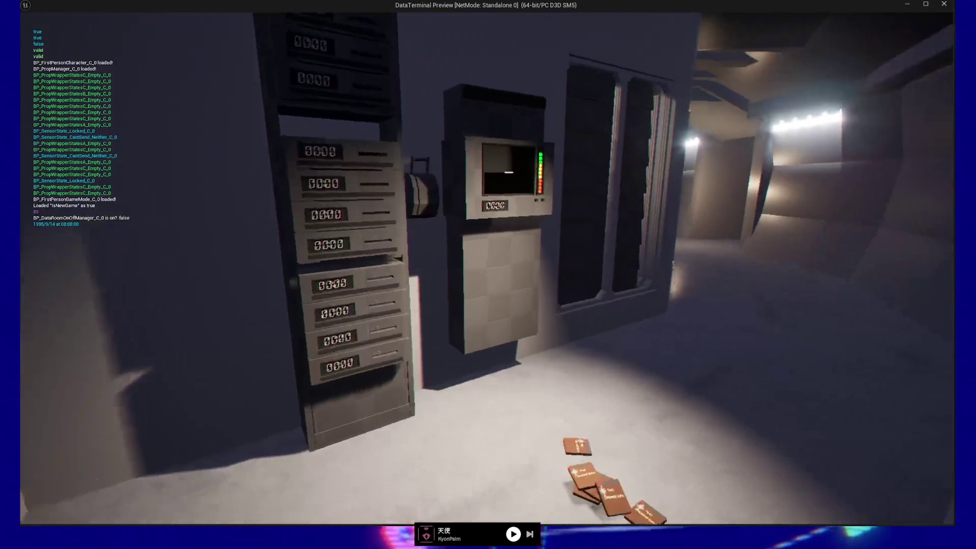
key(w)
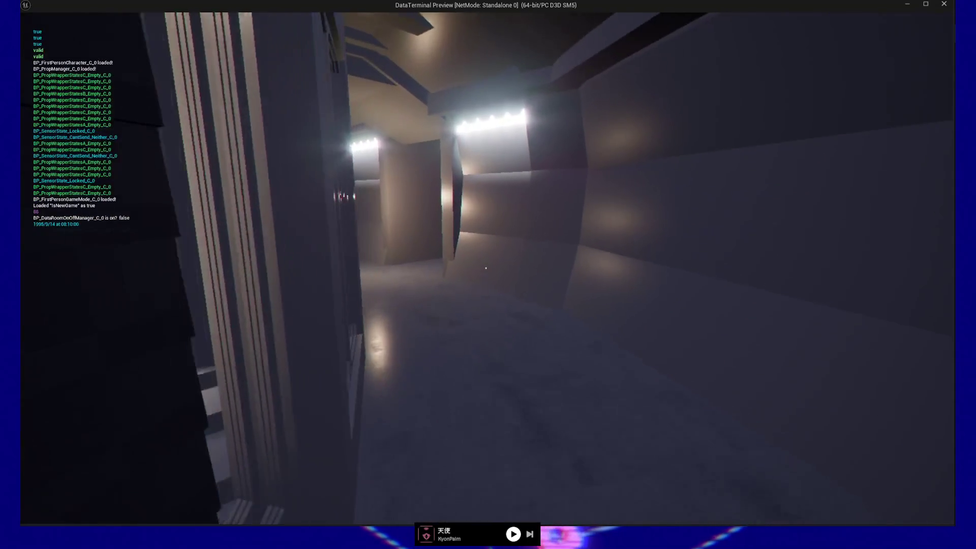
key(w)
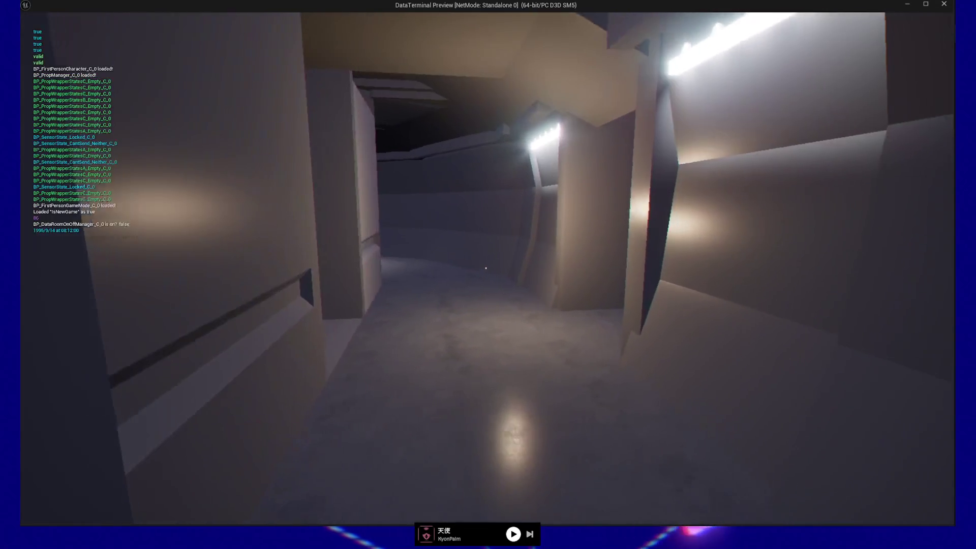
key(w)
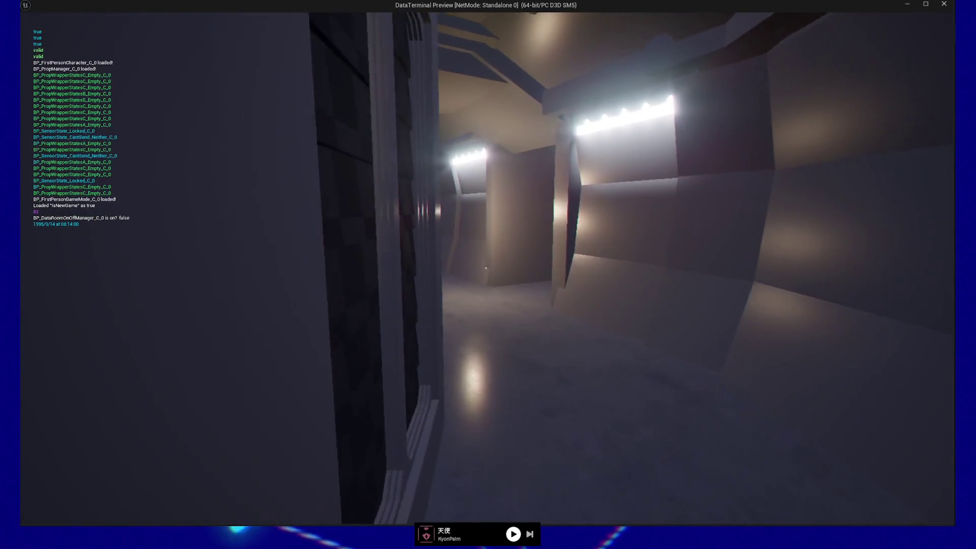
key(w)
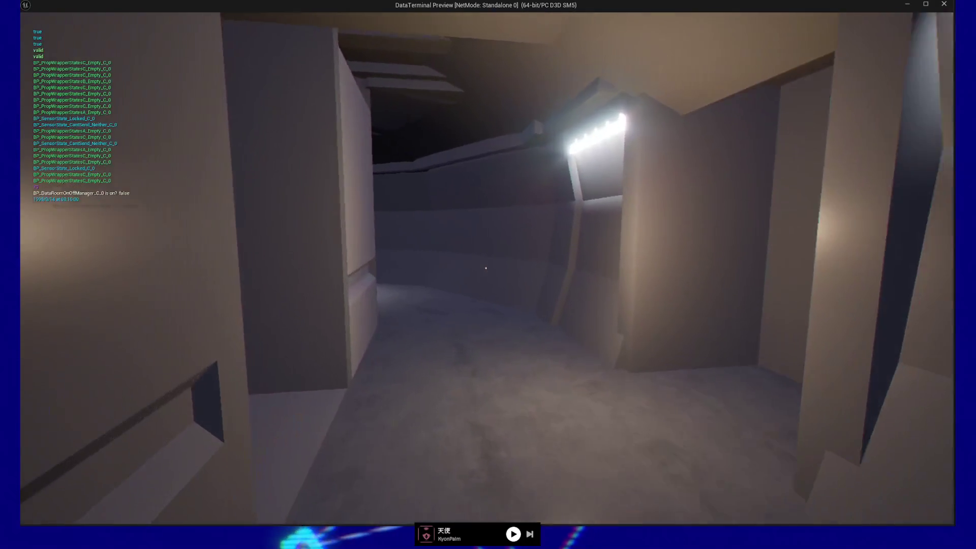
key(w)
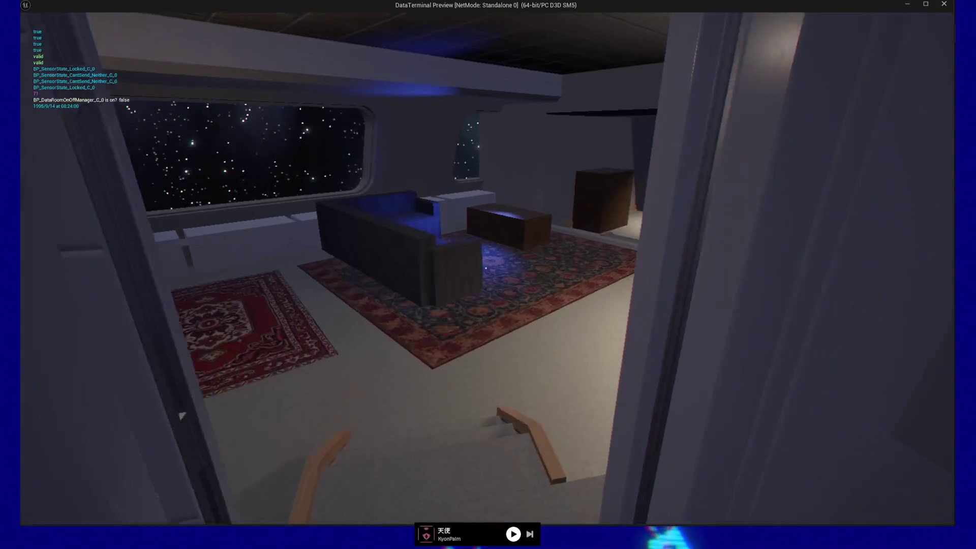
key(w)
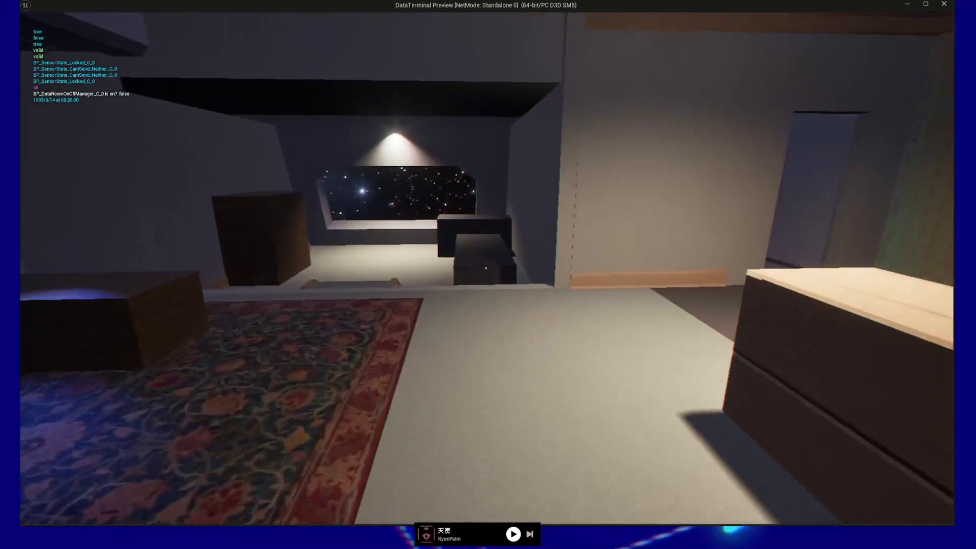
key(w)
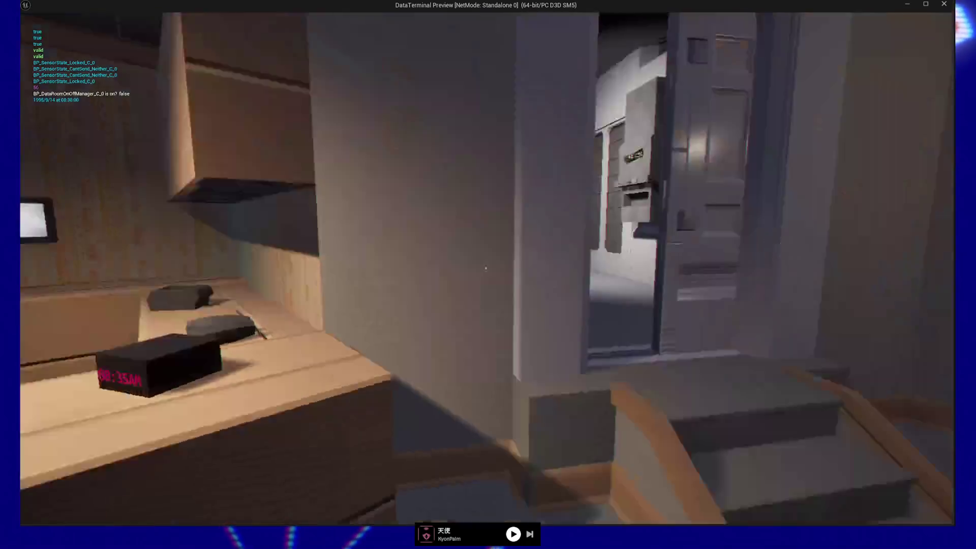
Step: Continue through the hallways and door into the star-window lounge, then head back toward the stairs and doorway
key(w)
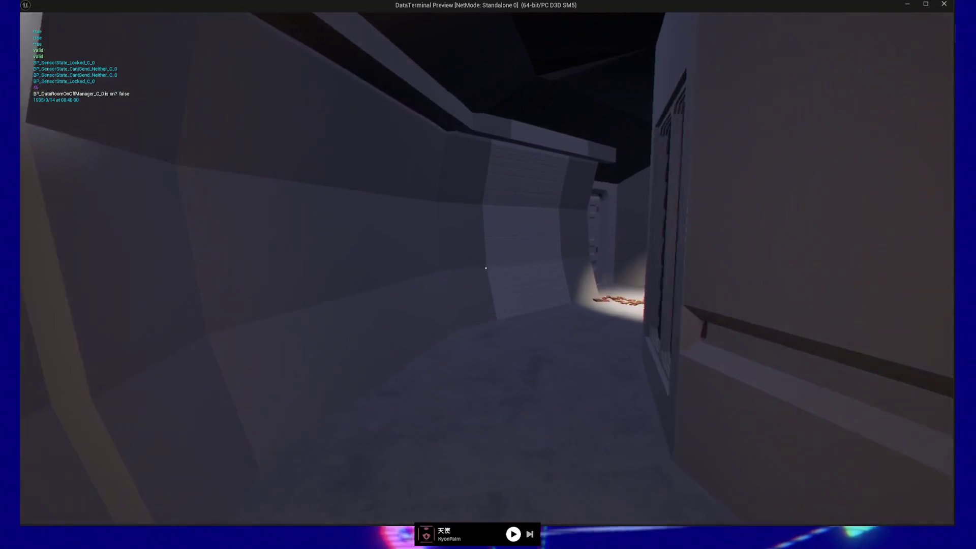
key(w)
key(w)
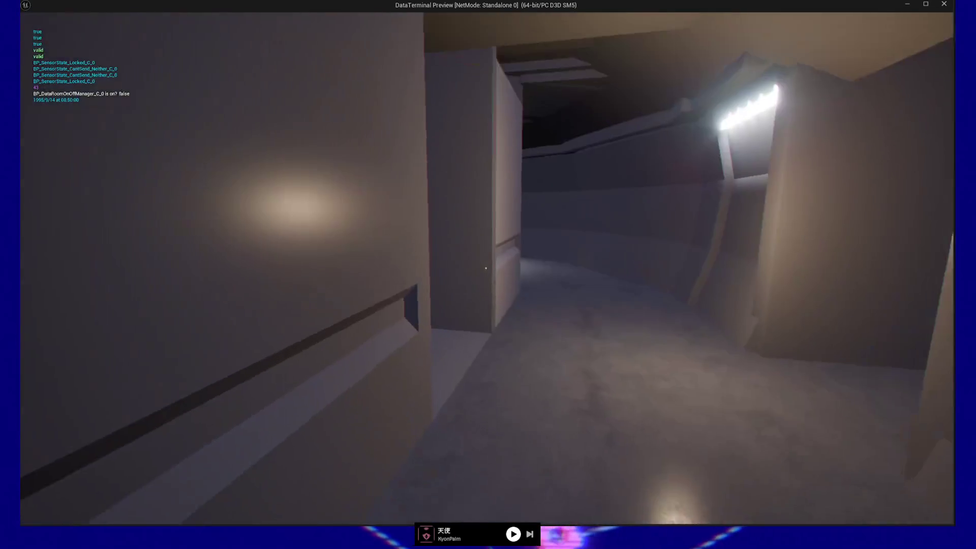
key(w)
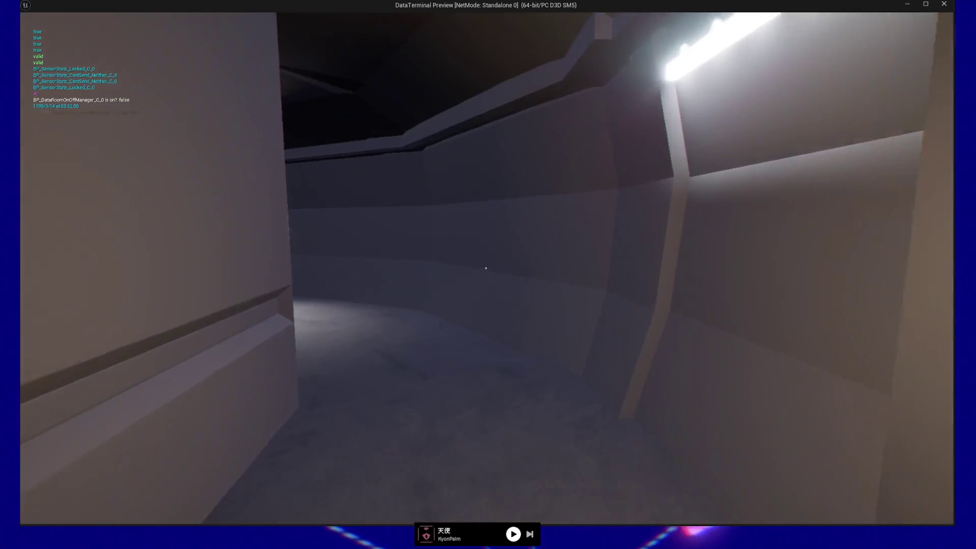
key(w)
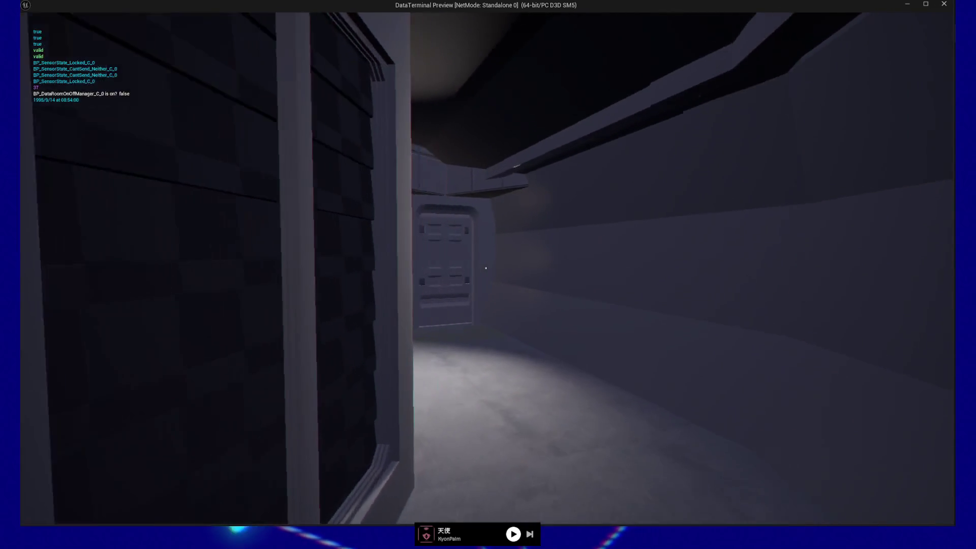
key(w)
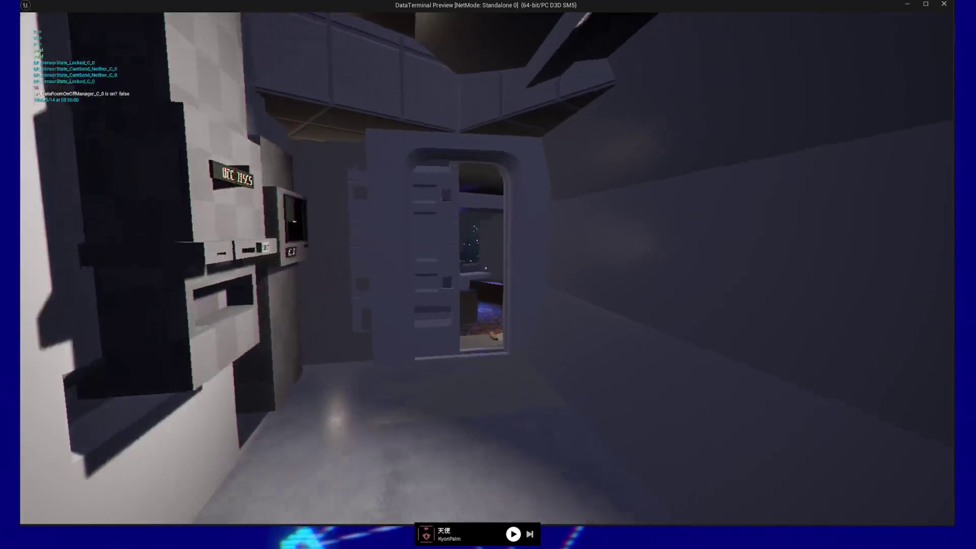
key(w)
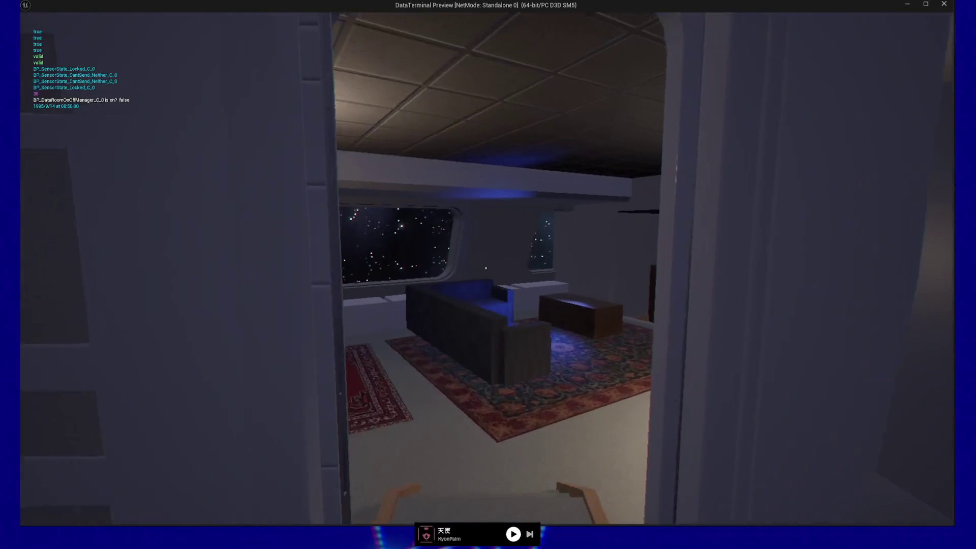
key(w)
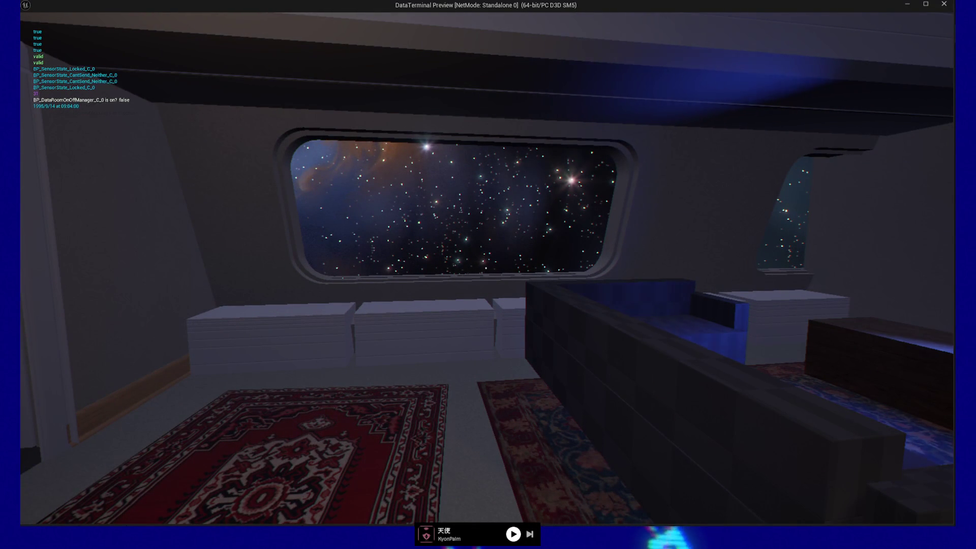
key(w)
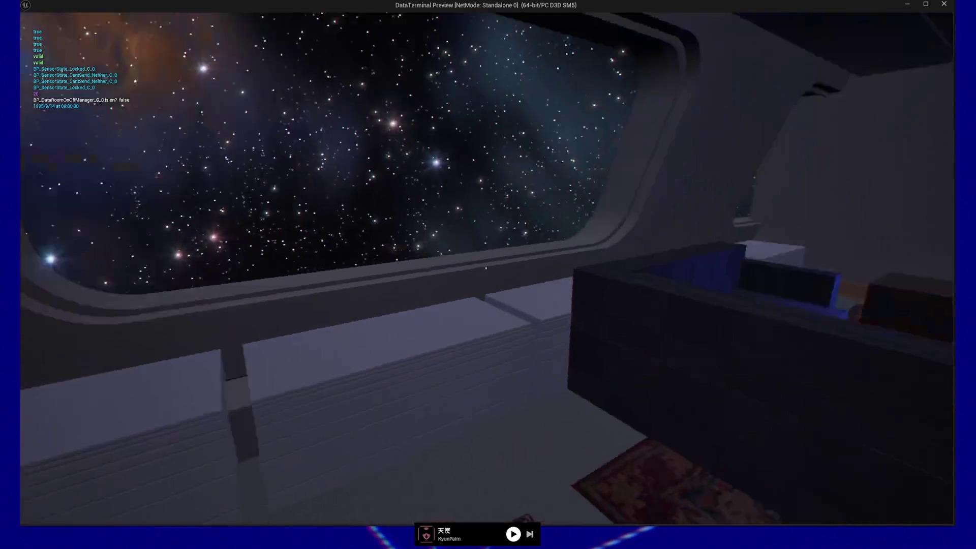
mouse_move(486, 267)
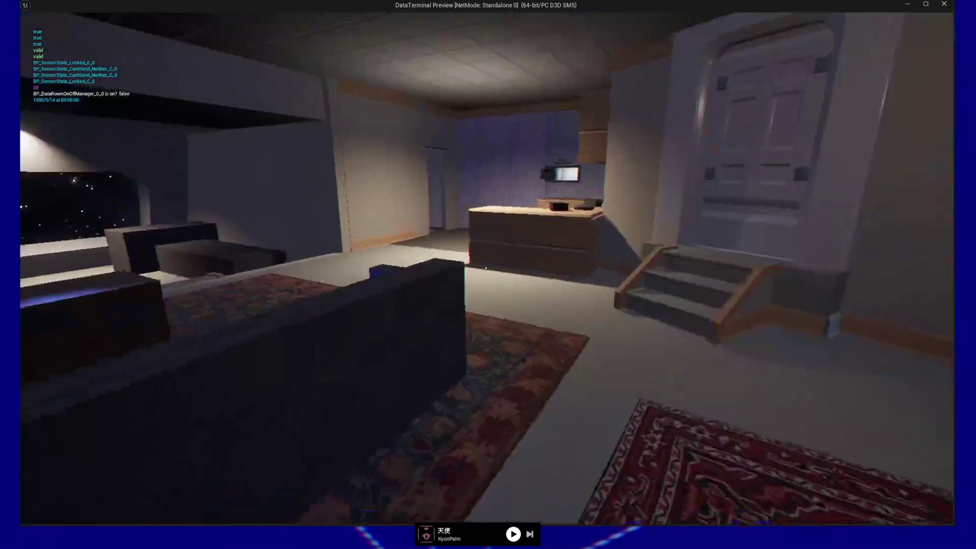
key(w)
key(w)
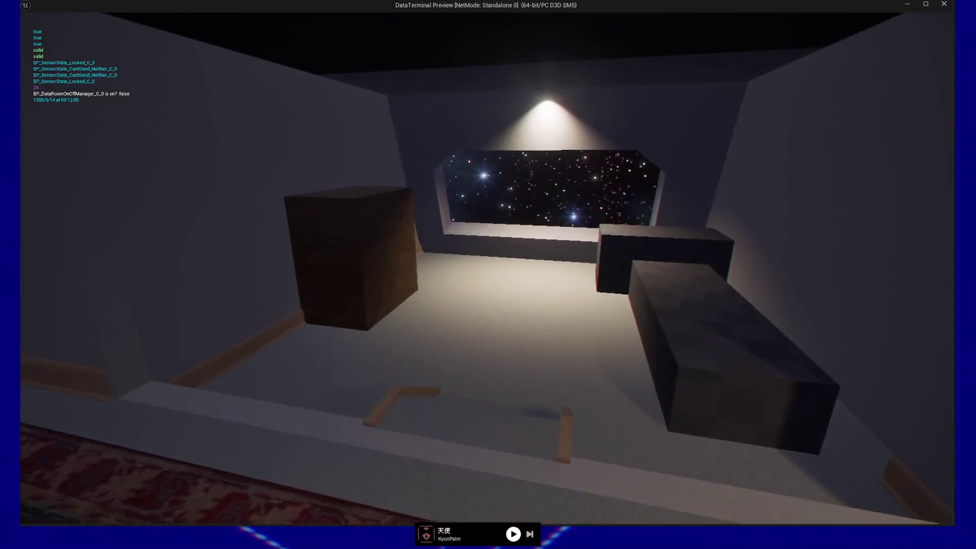
key(w)
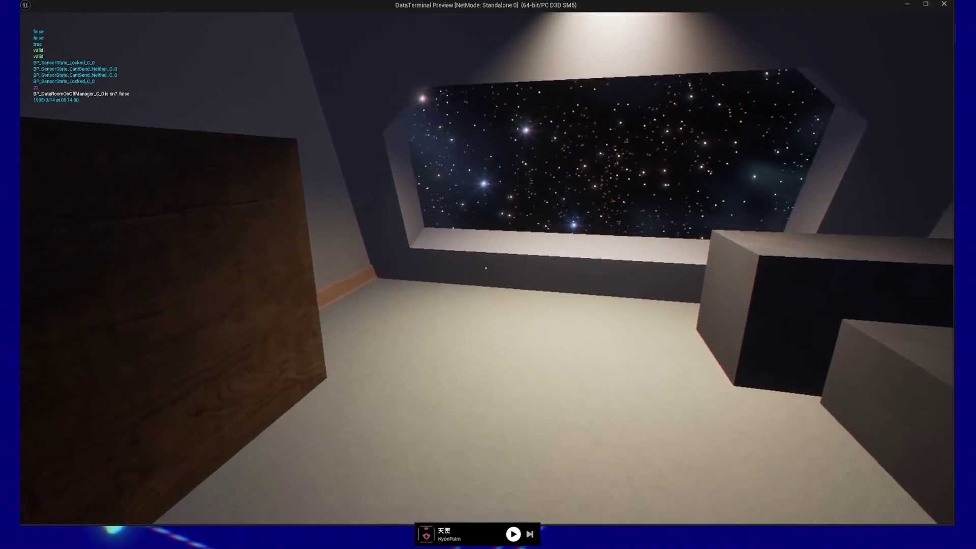
key(w)
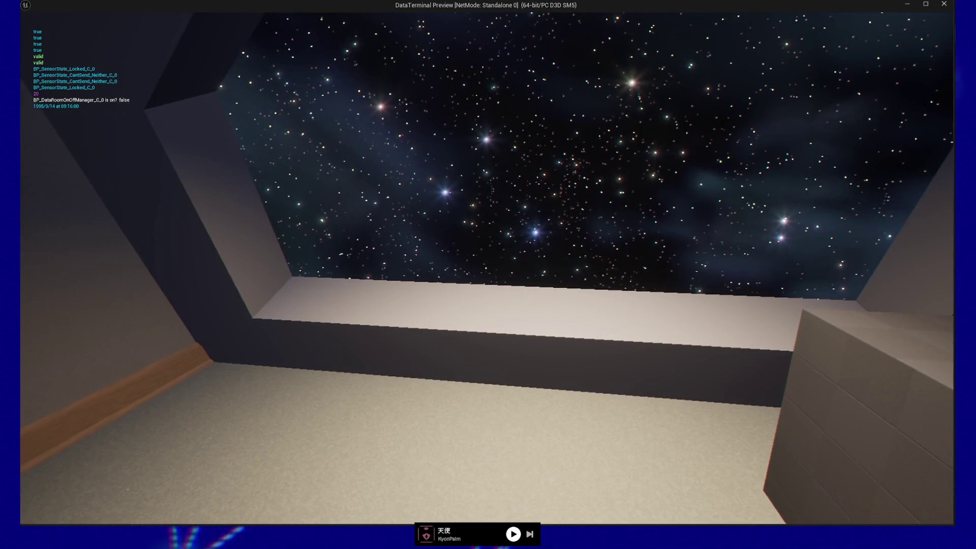
key(w)
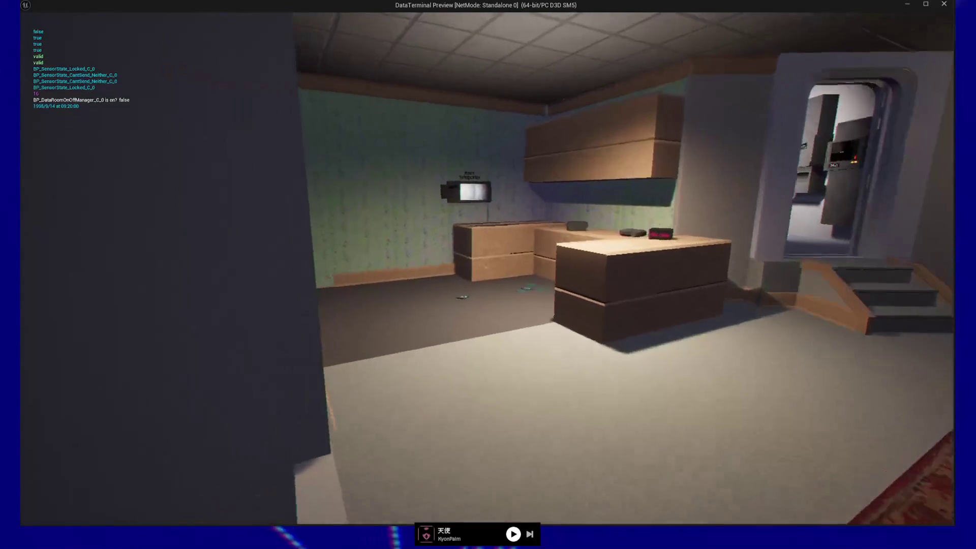
key(w)
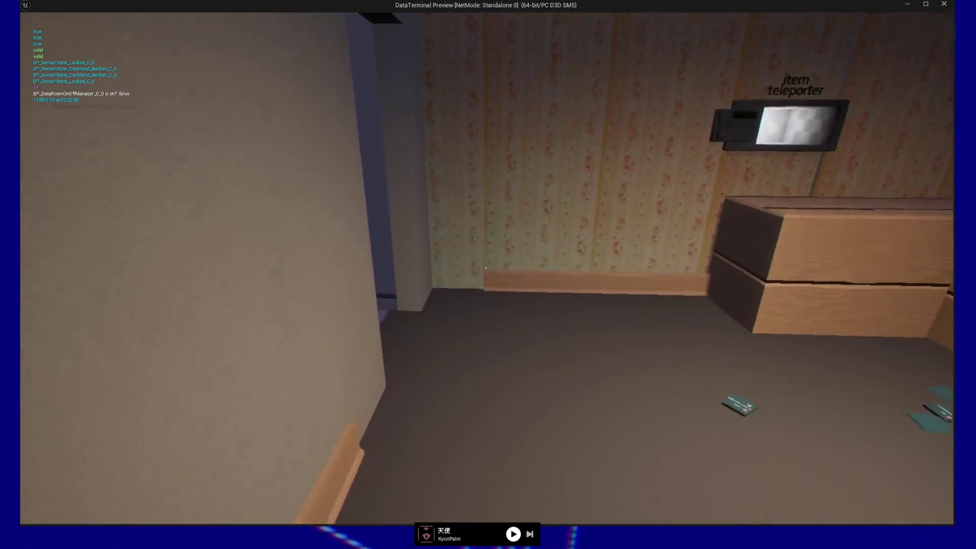
key(w)
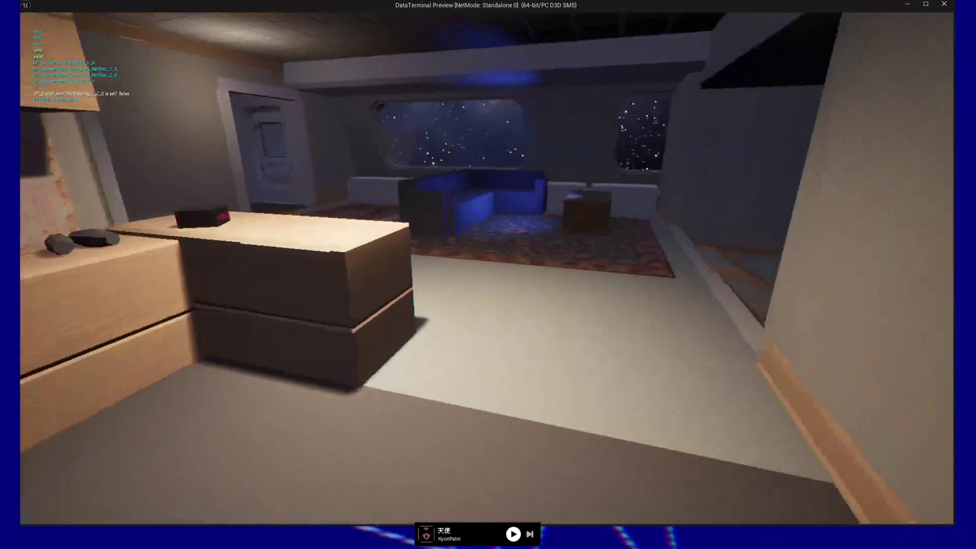
key(w)
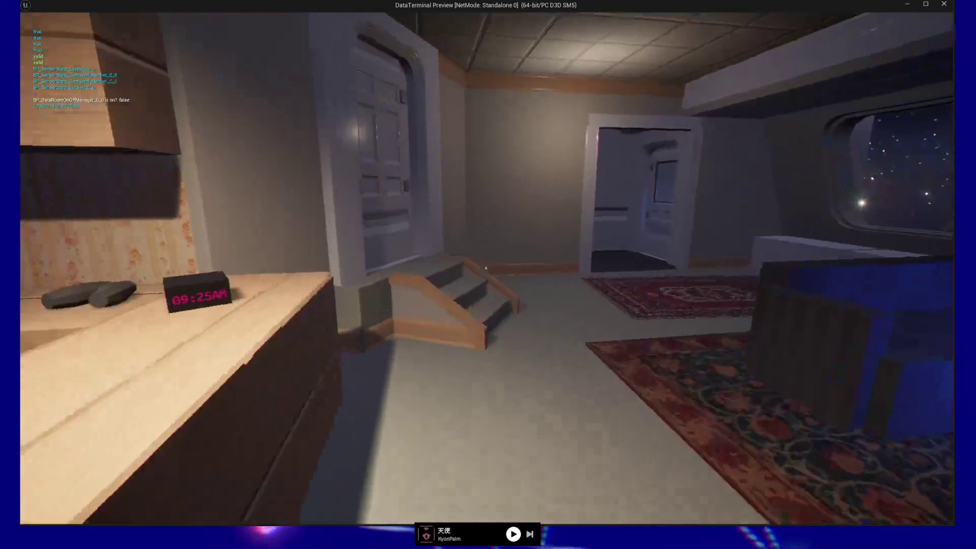
key(w)
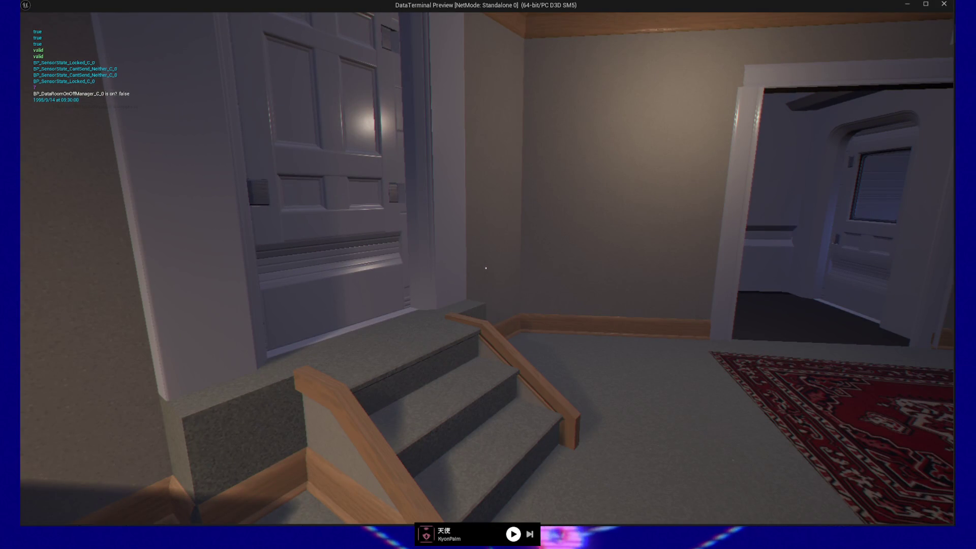
Step: Walk along the curved corridor into the lit terminal room and on past the pillars
key(w)
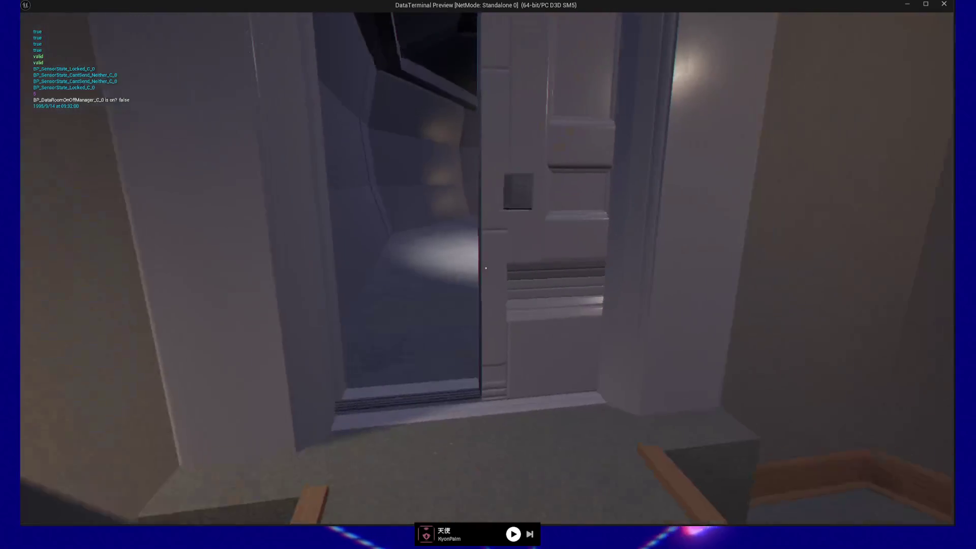
key(w)
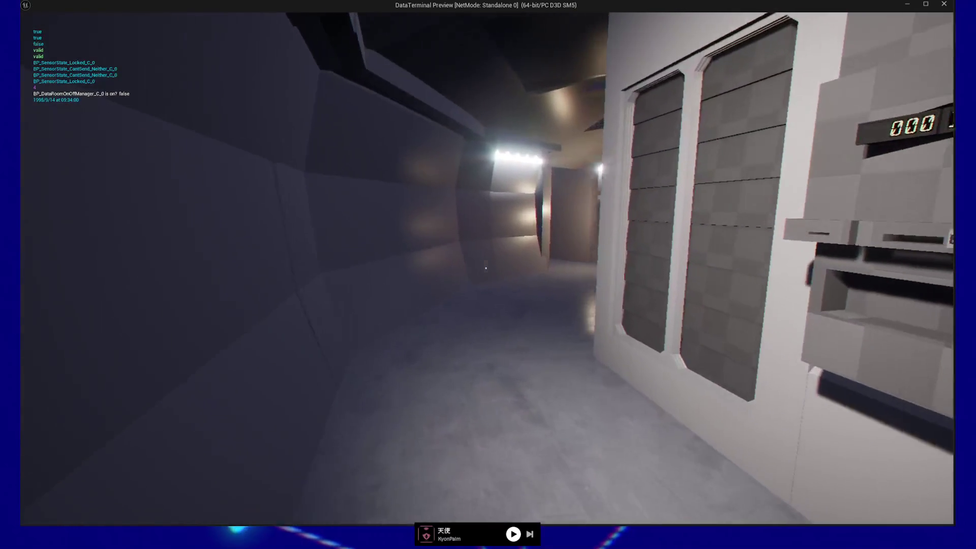
key(w)
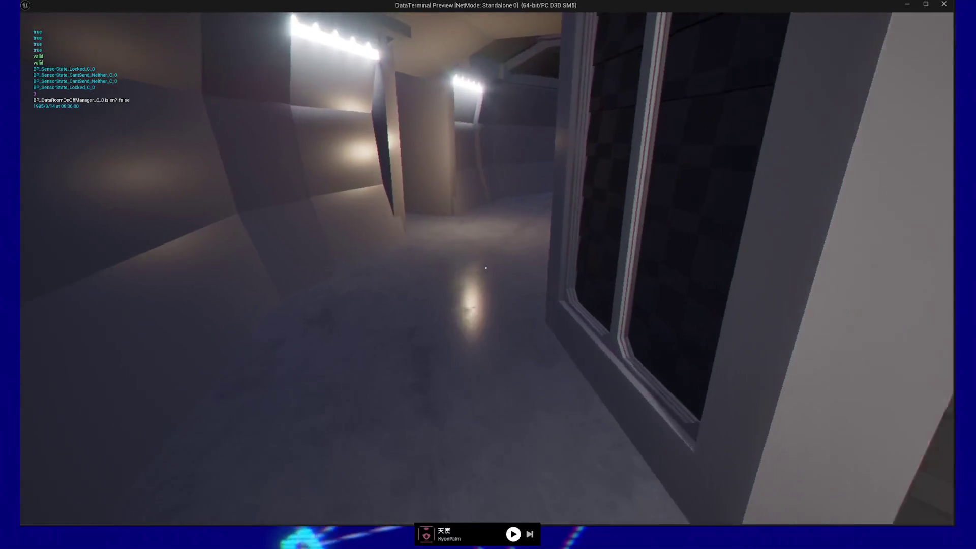
key(w)
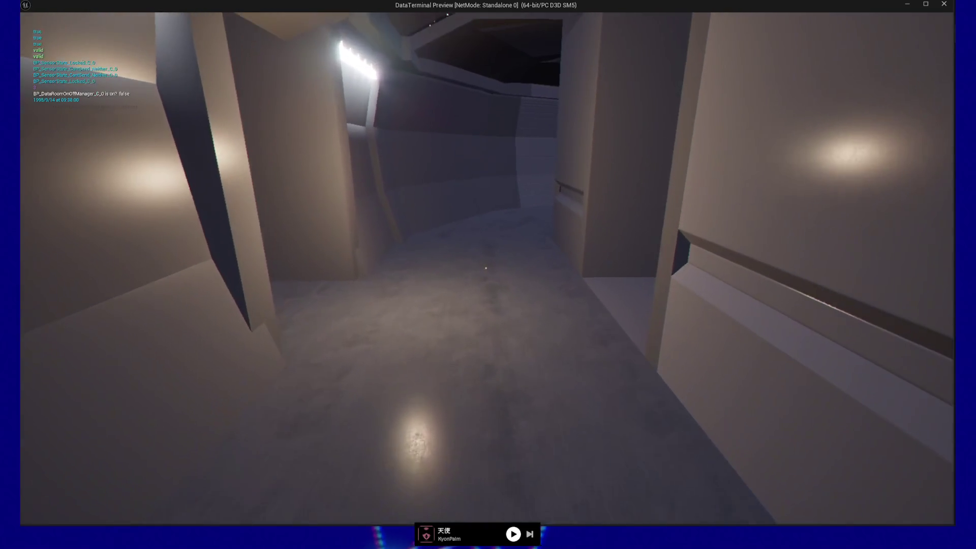
key(w)
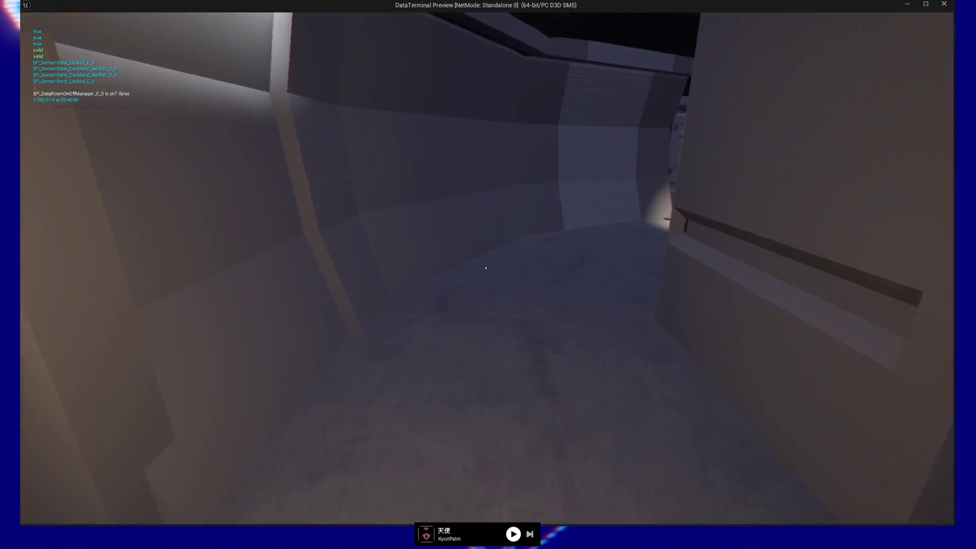
key(w)
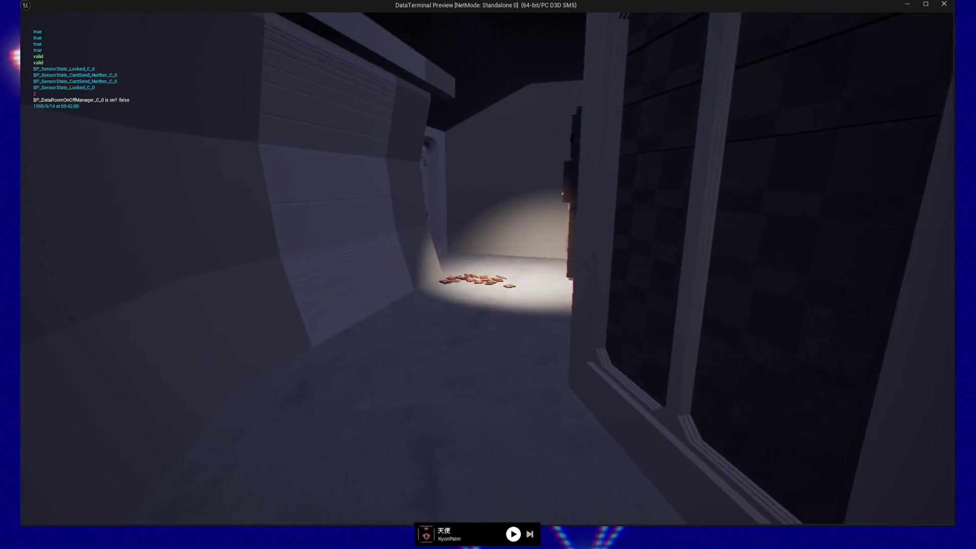
key(w)
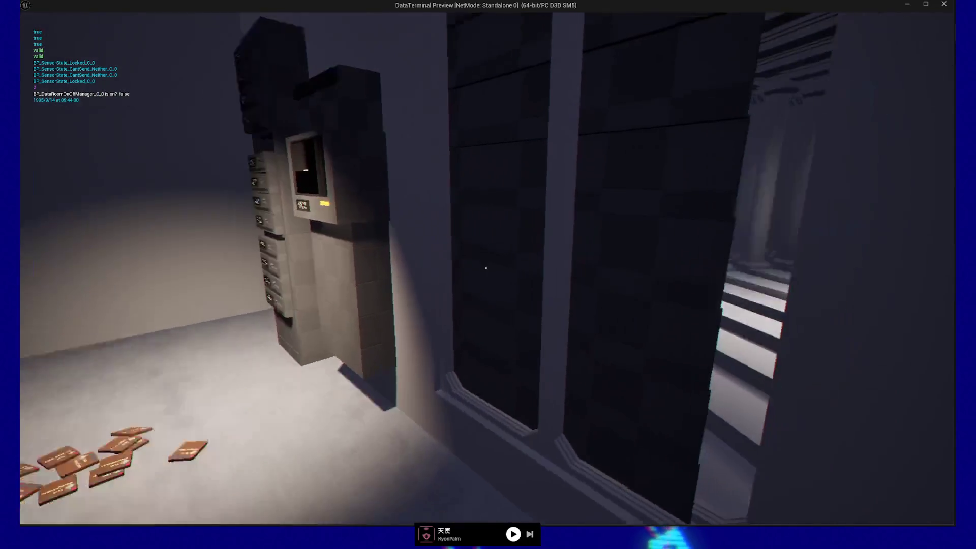
key(w)
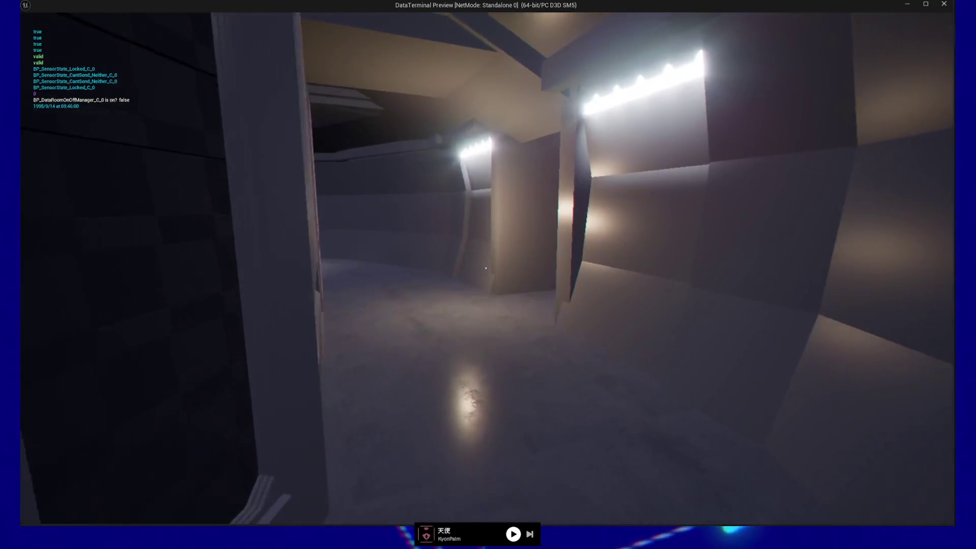
key(w)
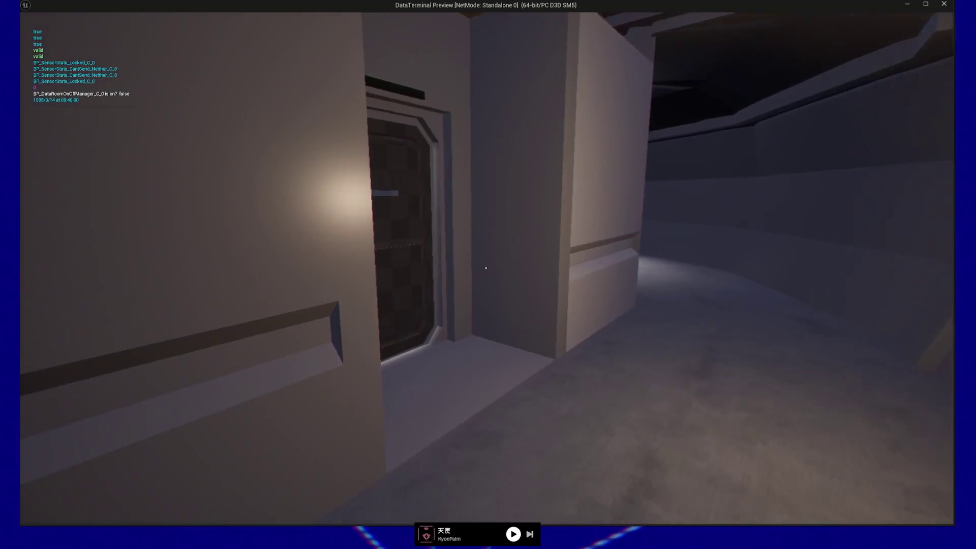
Step: Turn back through the lit doorway and past the chips up to the panelled door
key(w)
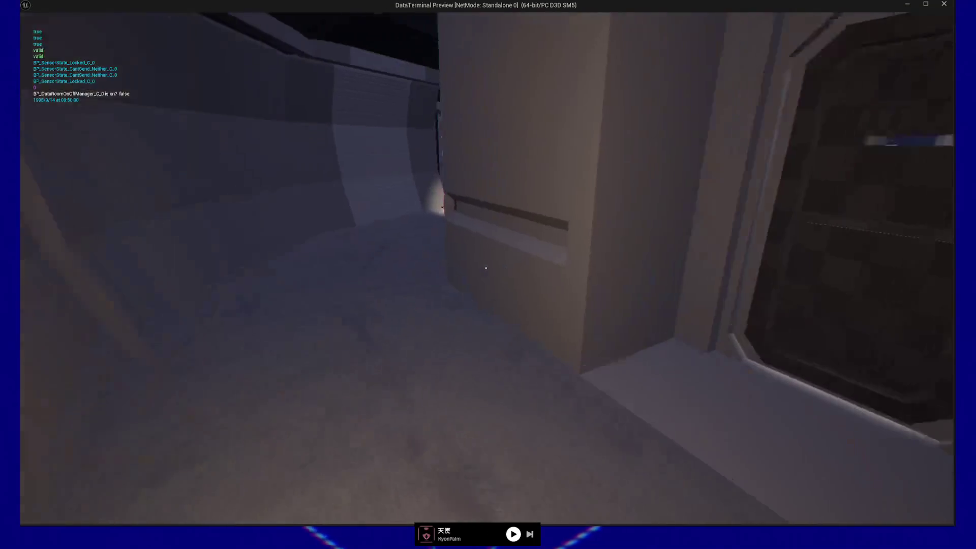
key(s)
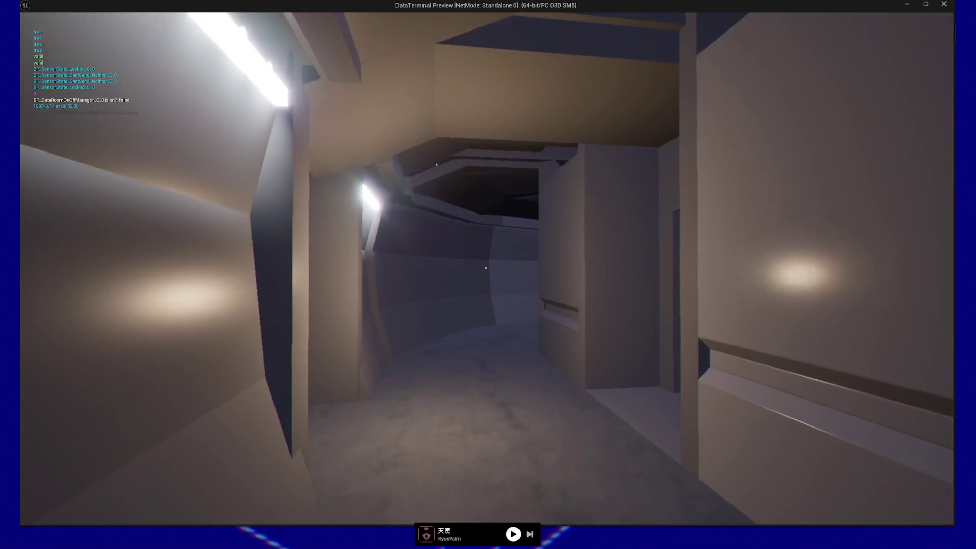
key(w)
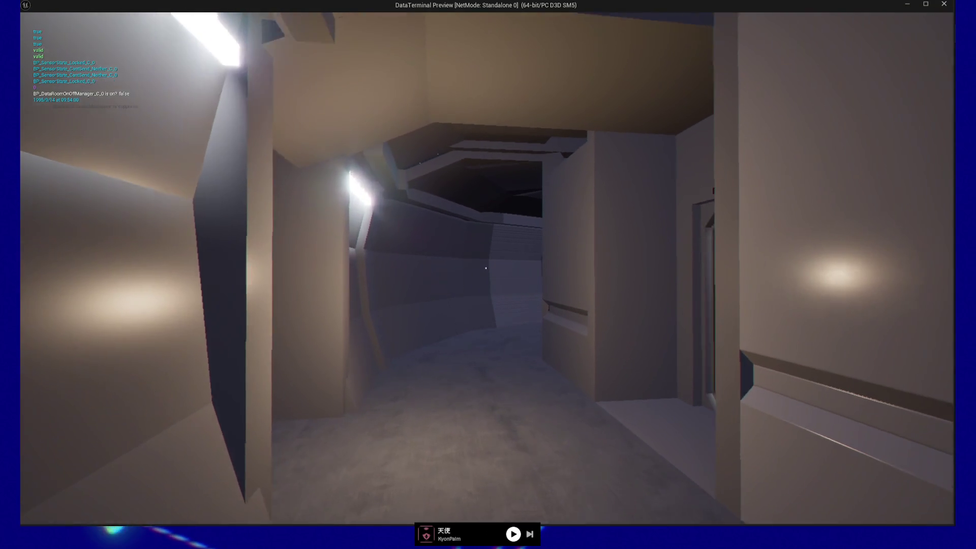
key(w)
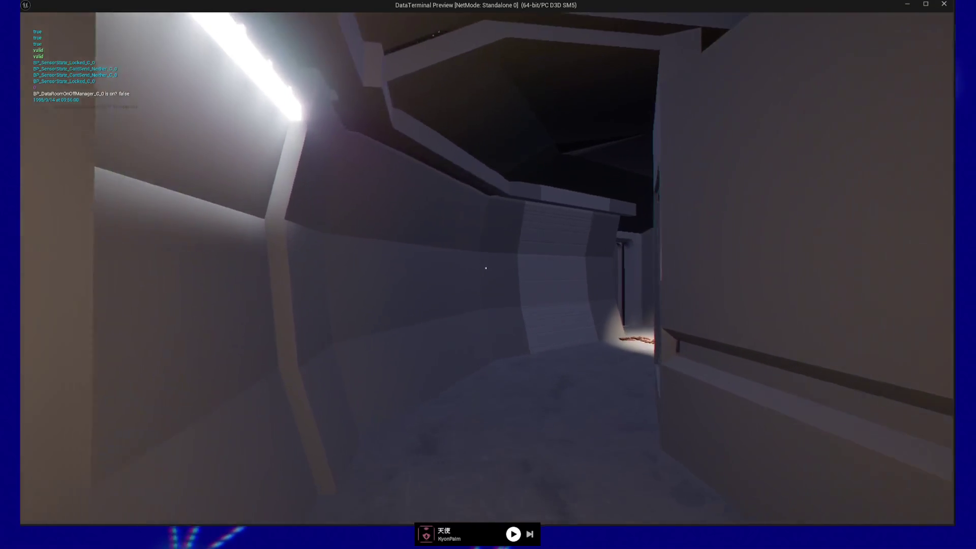
key(w)
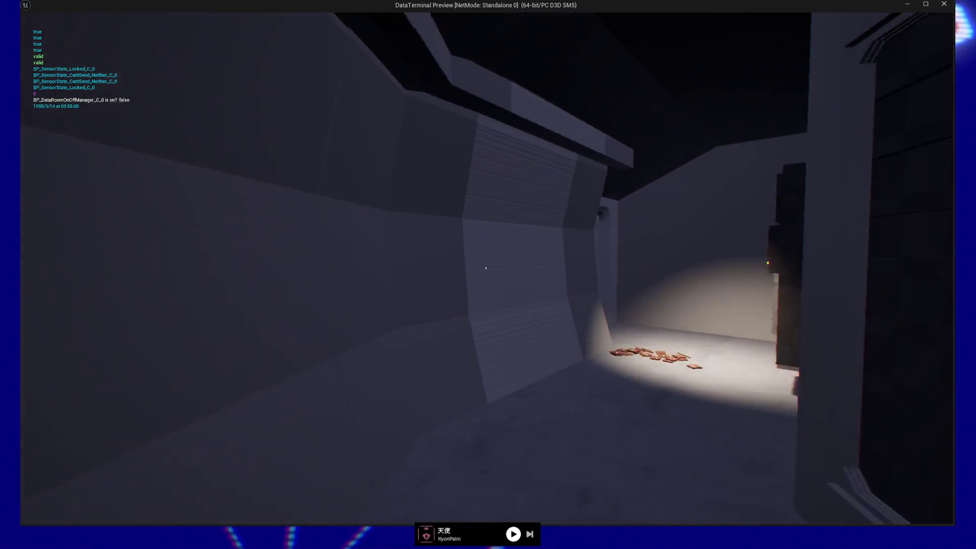
key(w)
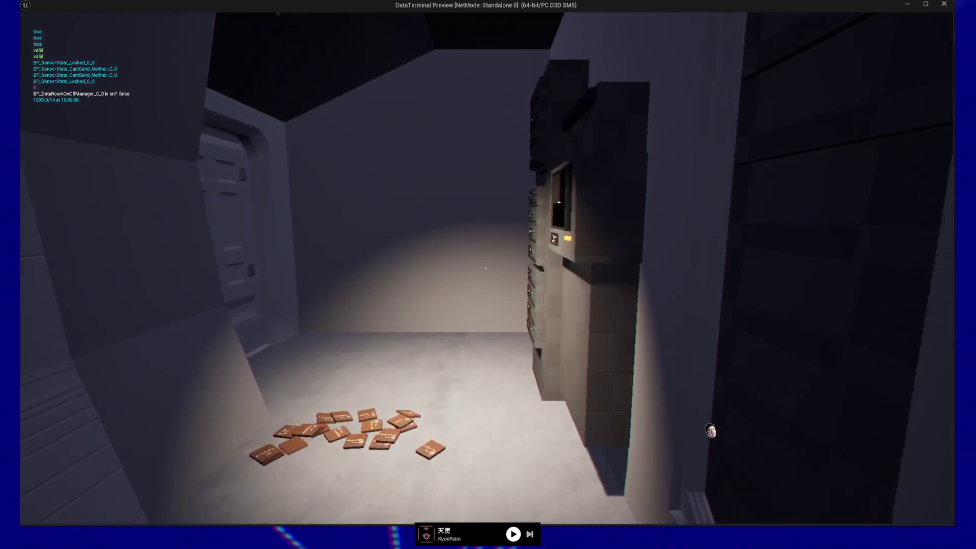
key(w)
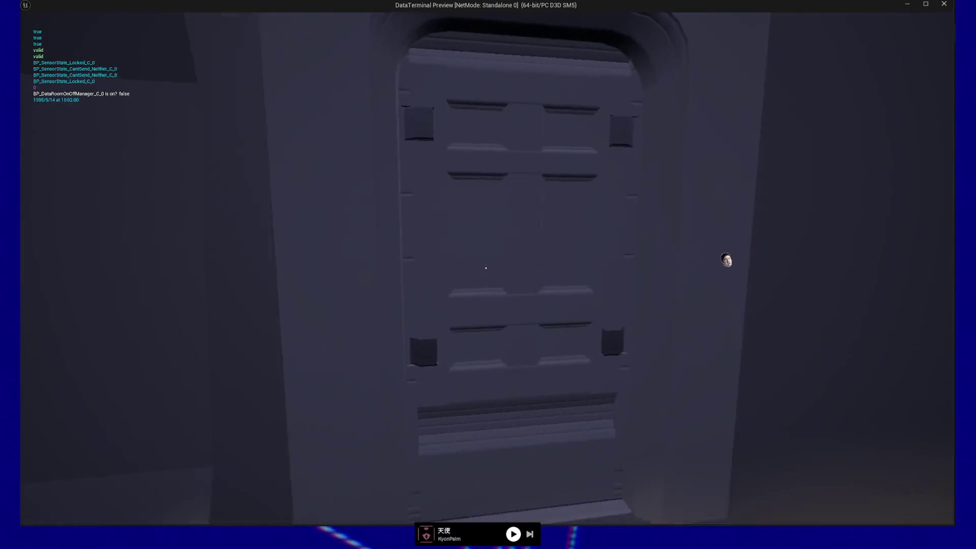
key(s)
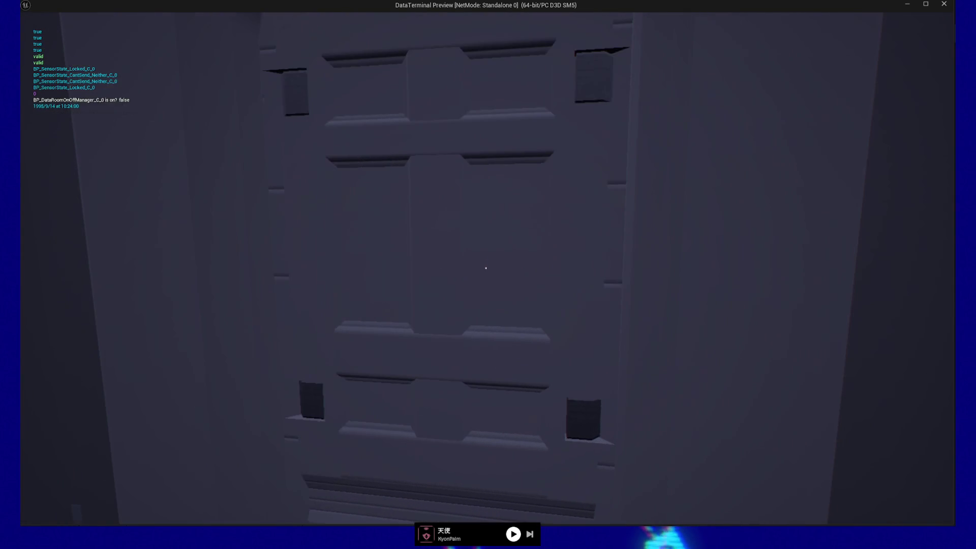
Step: Walk through the opened door, the side server room and out along the corridors
key(w)
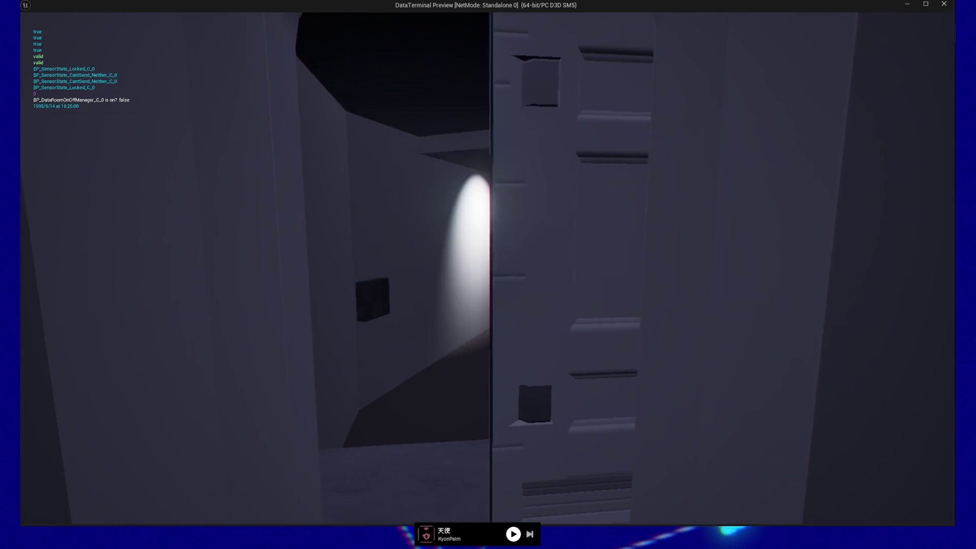
key(w)
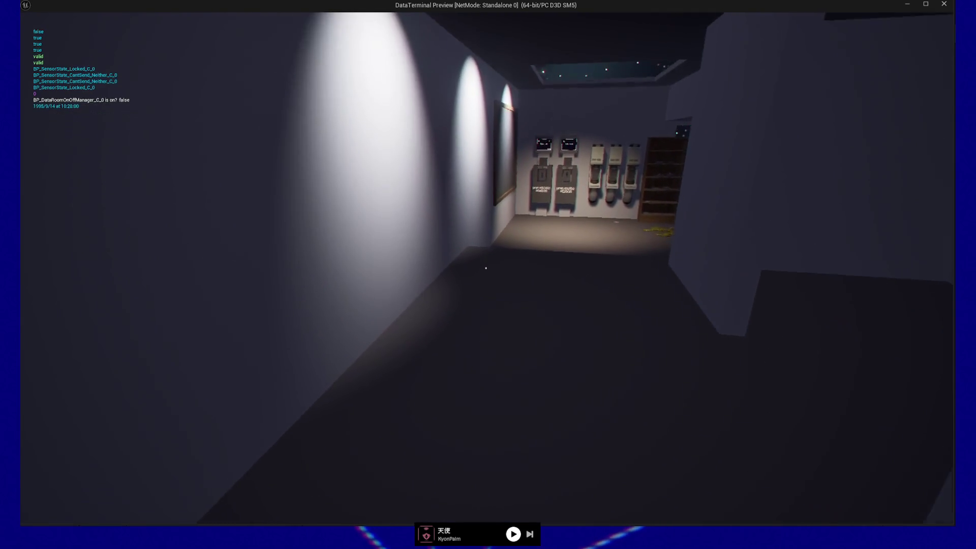
key(w)
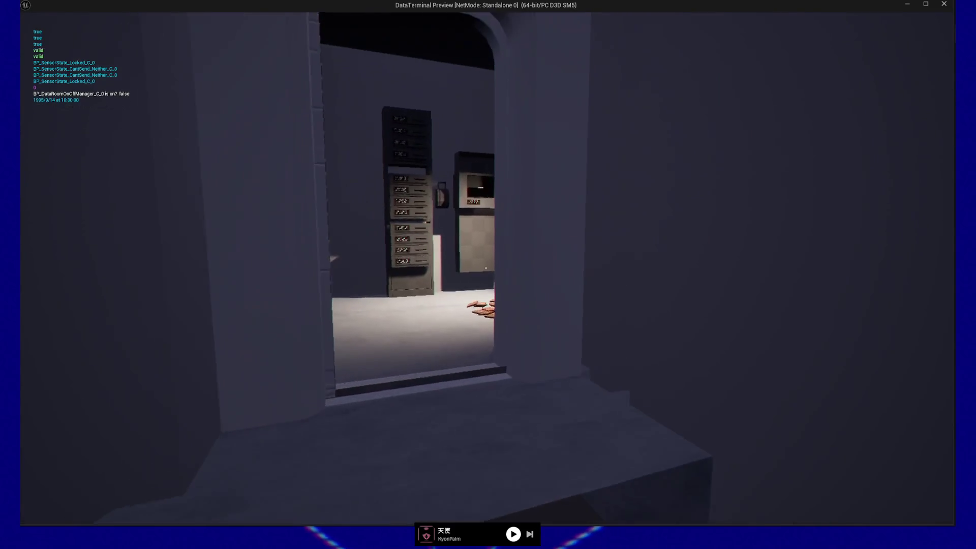
key(w)
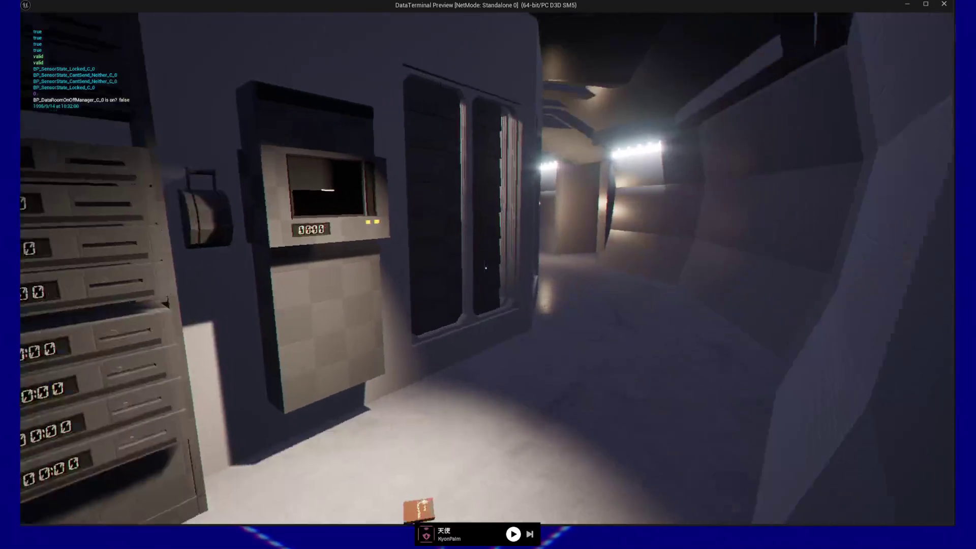
key(w)
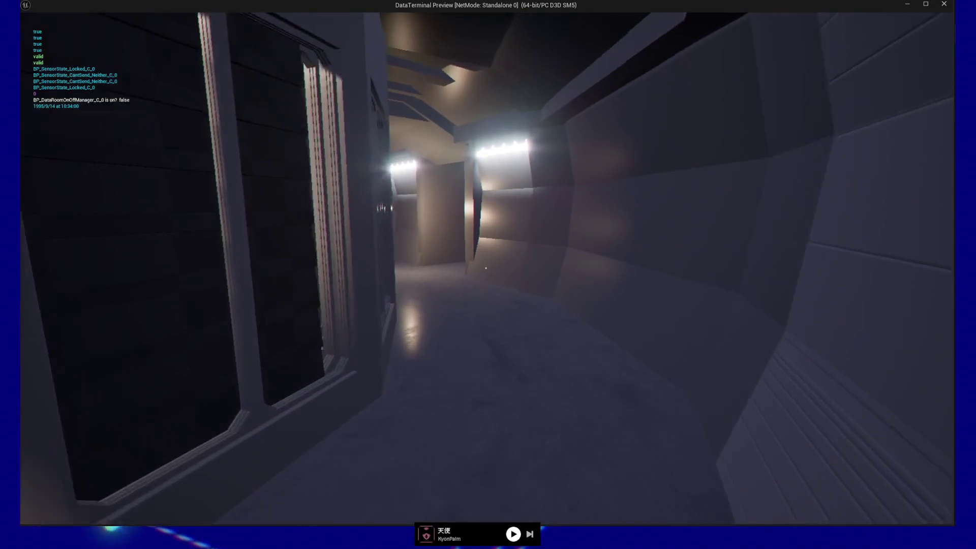
key(w)
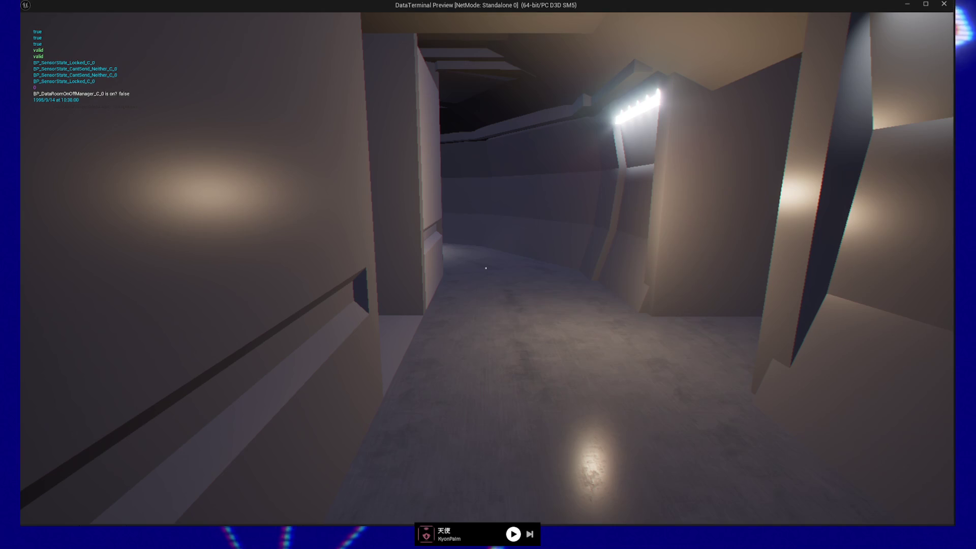
key(w)
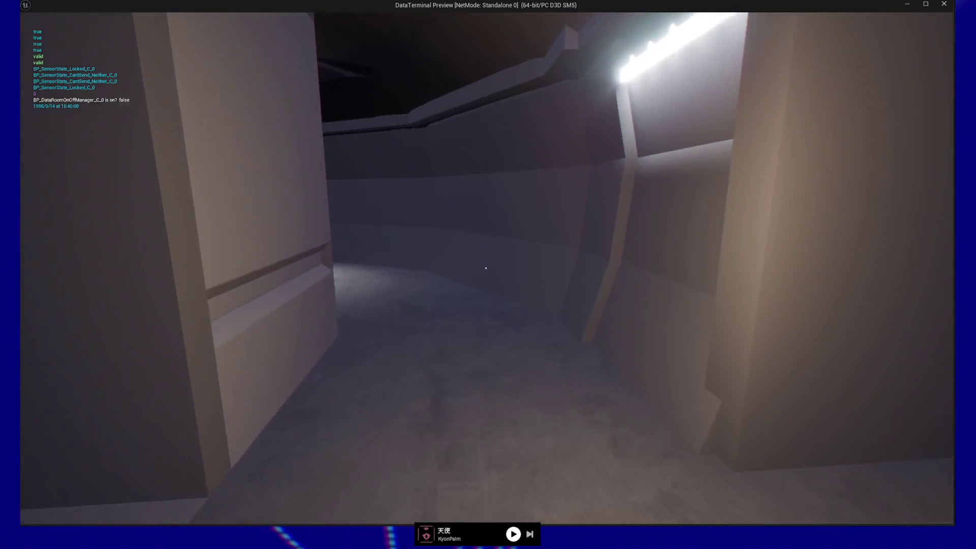
Step: Enter the lounge toward the desk, then pause and quit the standalone playtest
key(w)
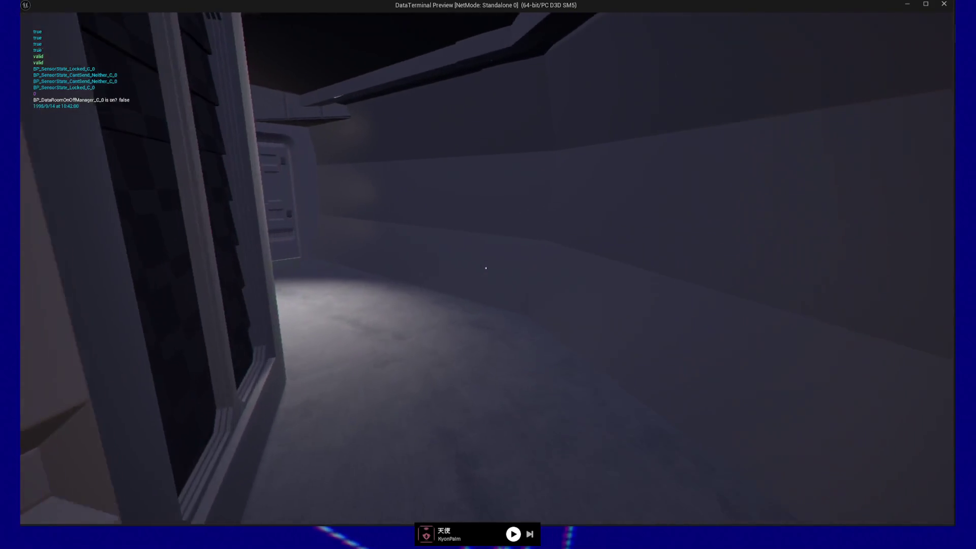
key(w)
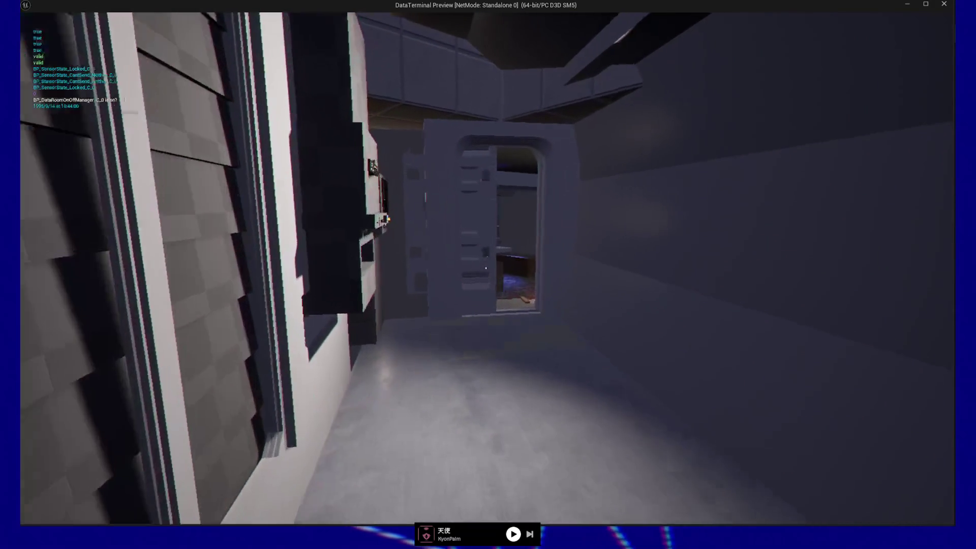
key(w)
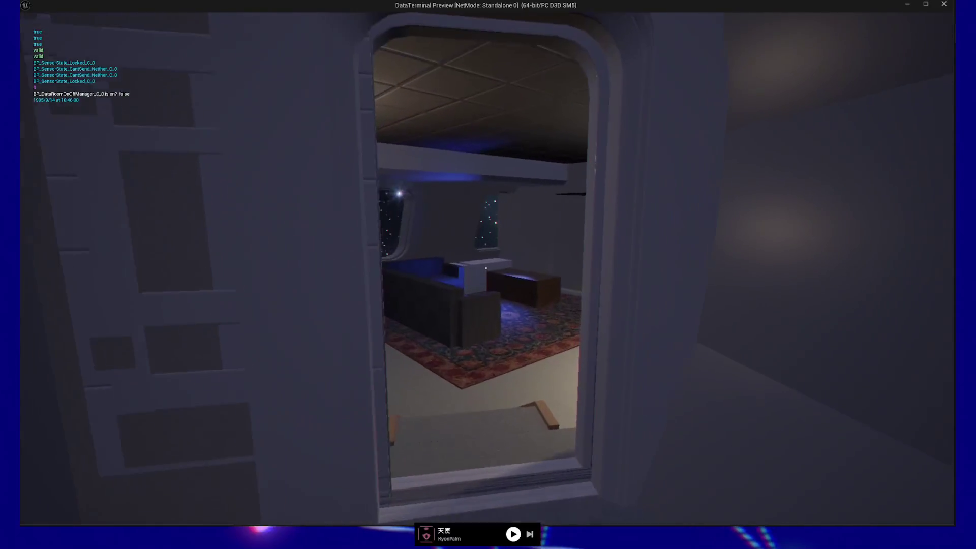
key(w)
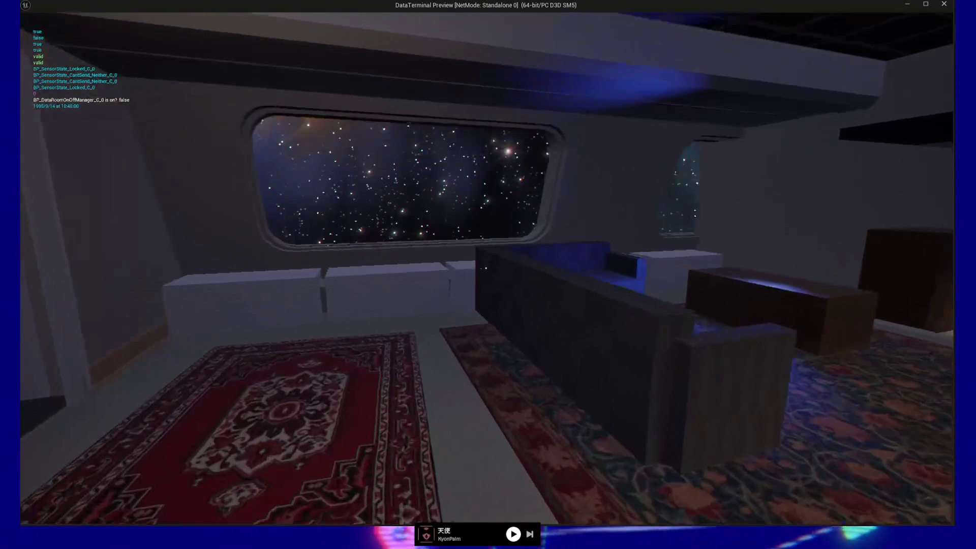
key(w)
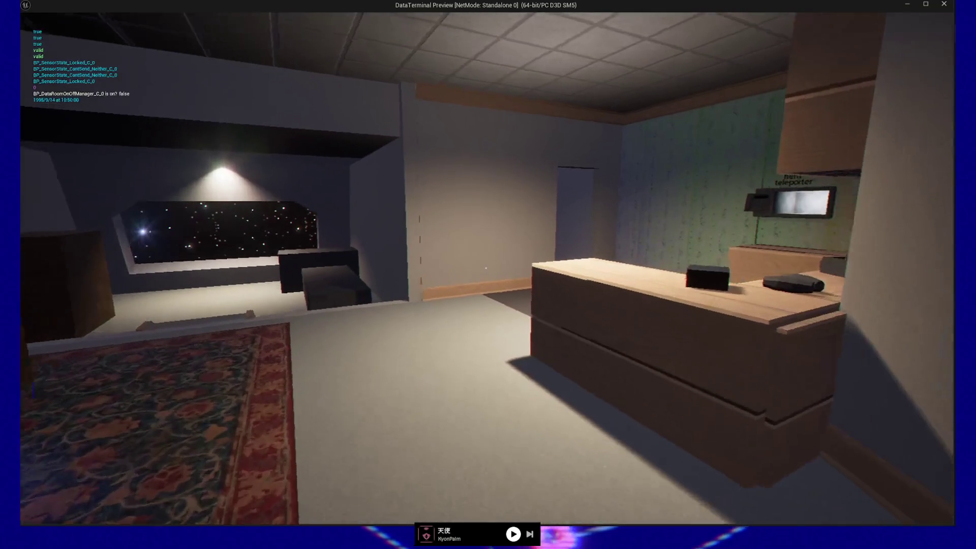
key(w)
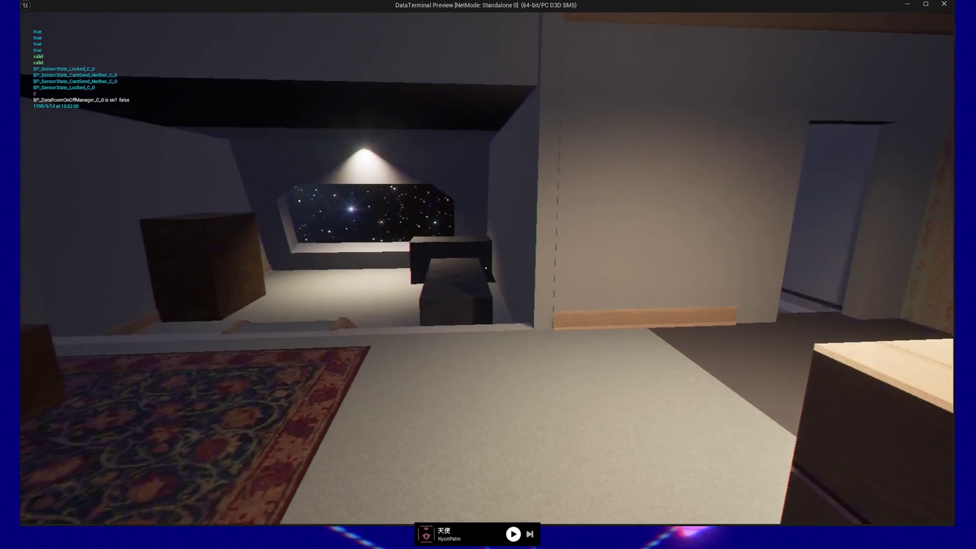
key(Escape)
click(481, 431)
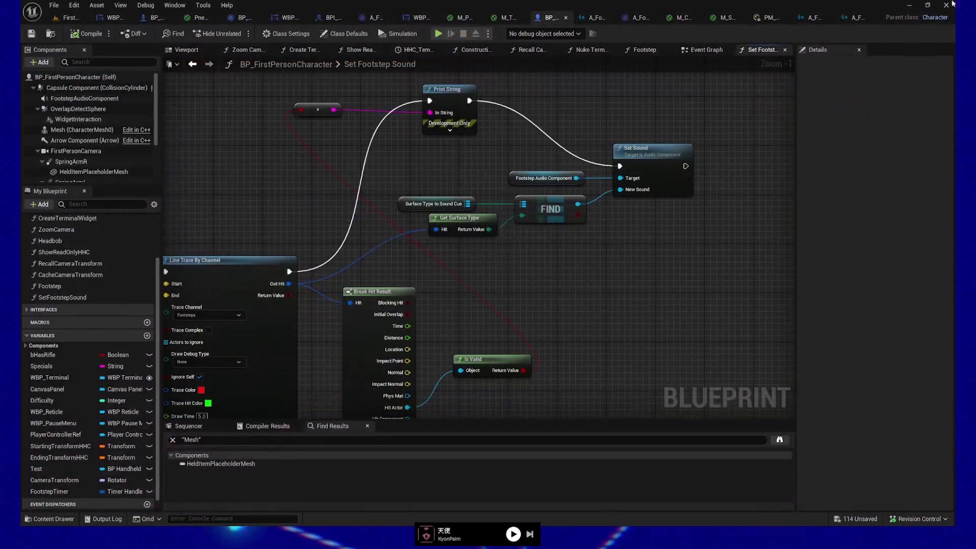
Step: Switch between the Resonant, Carpet and Solid metal walk cue tabs, finishing on the Solid cue
click(858, 20)
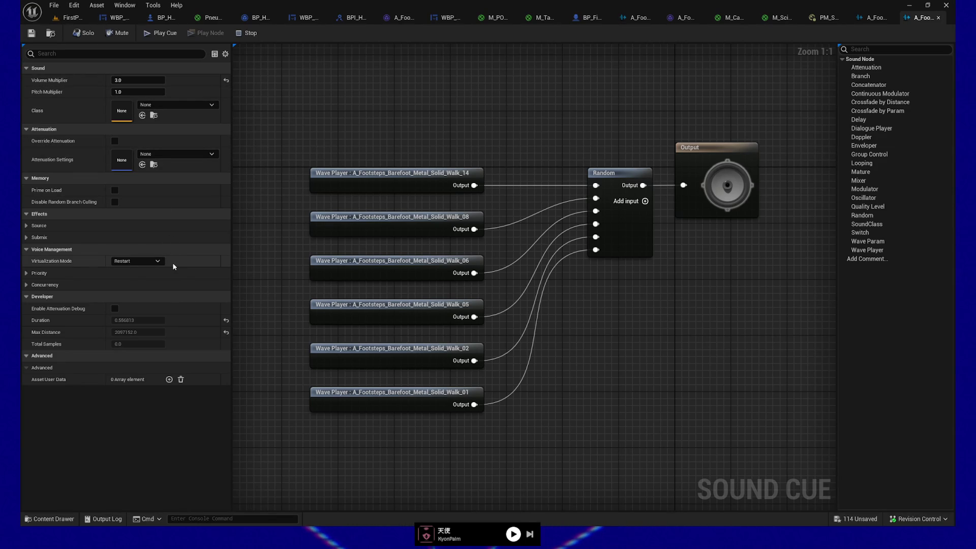
click(872, 18)
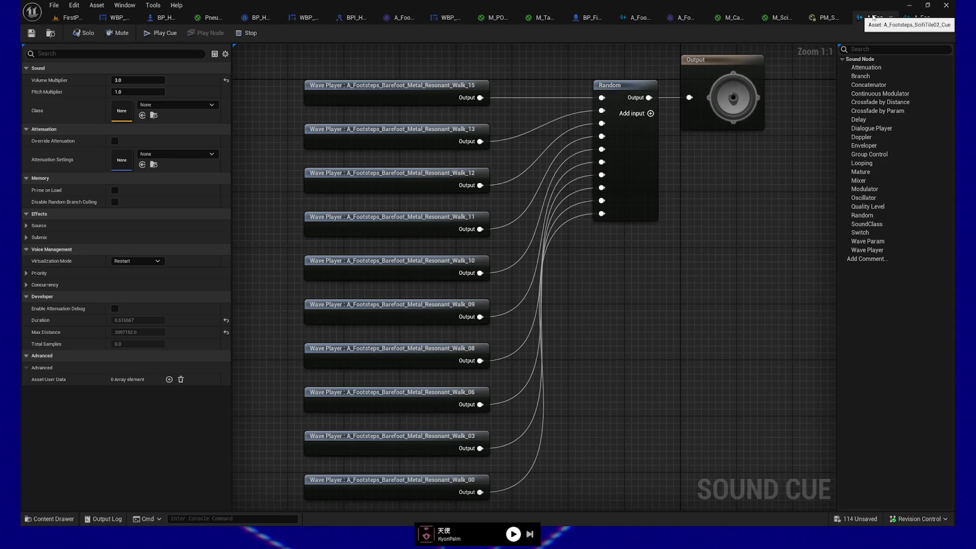
click(924, 20)
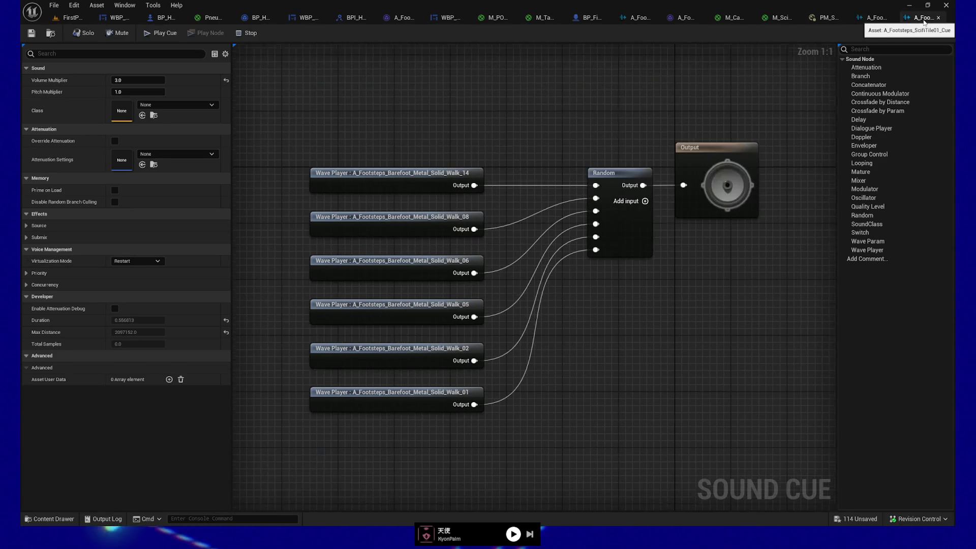
click(876, 20)
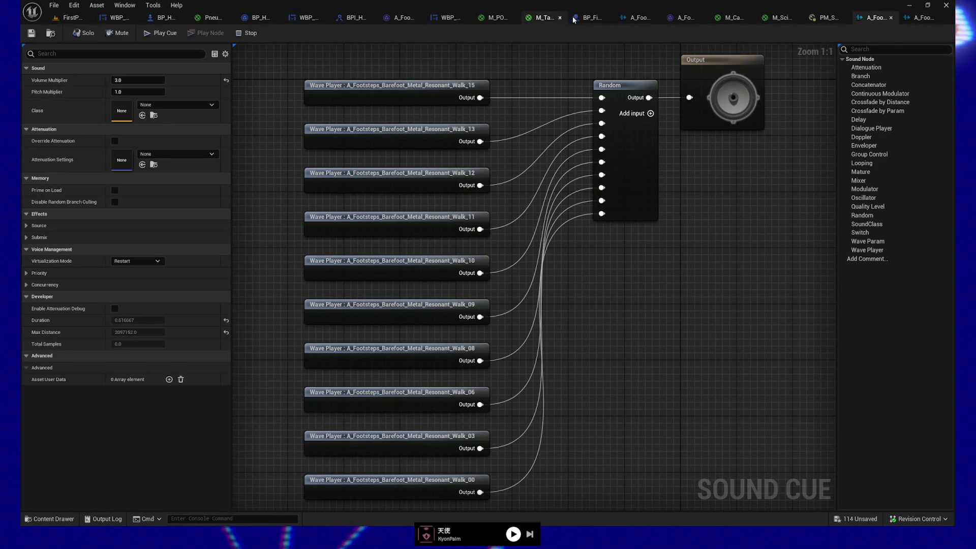
click(633, 20)
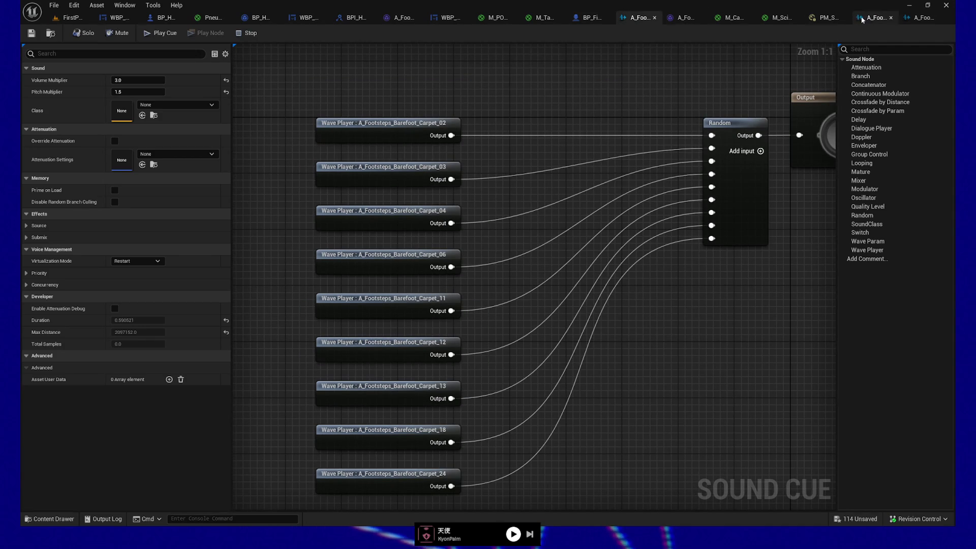
click(928, 20)
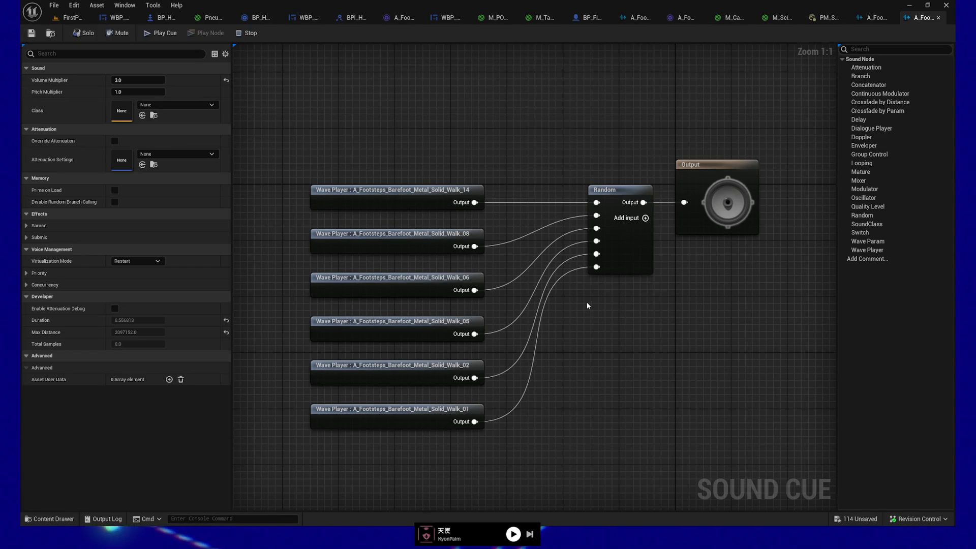
click(36, 518)
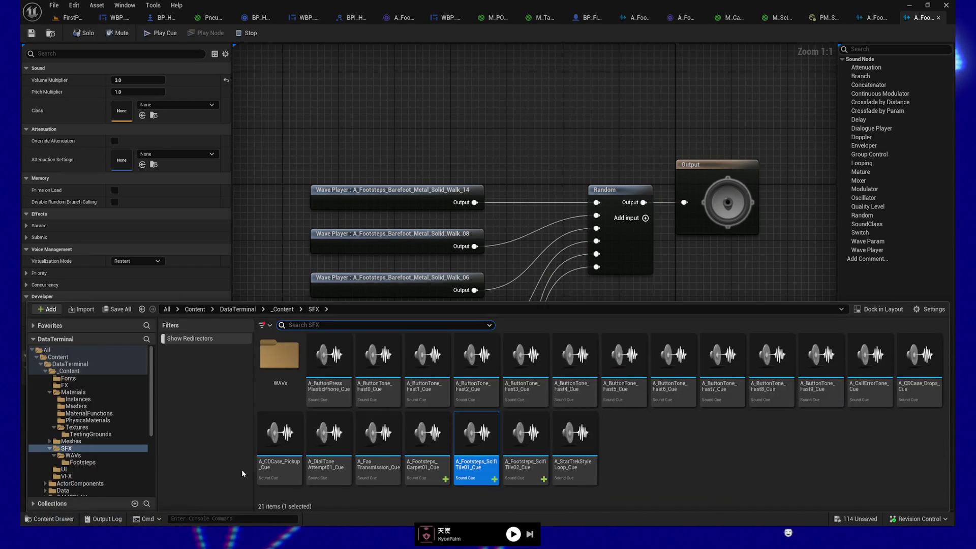
Step: Clear the 'loop' Details filter, check the Resonant walk cue, and return to Set Footstep Sound
click(469, 445)
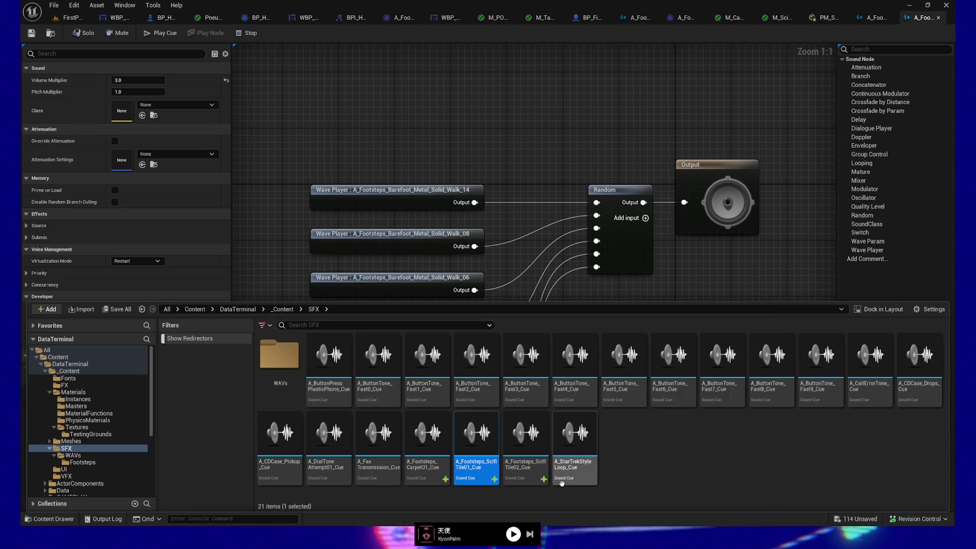
click(410, 77)
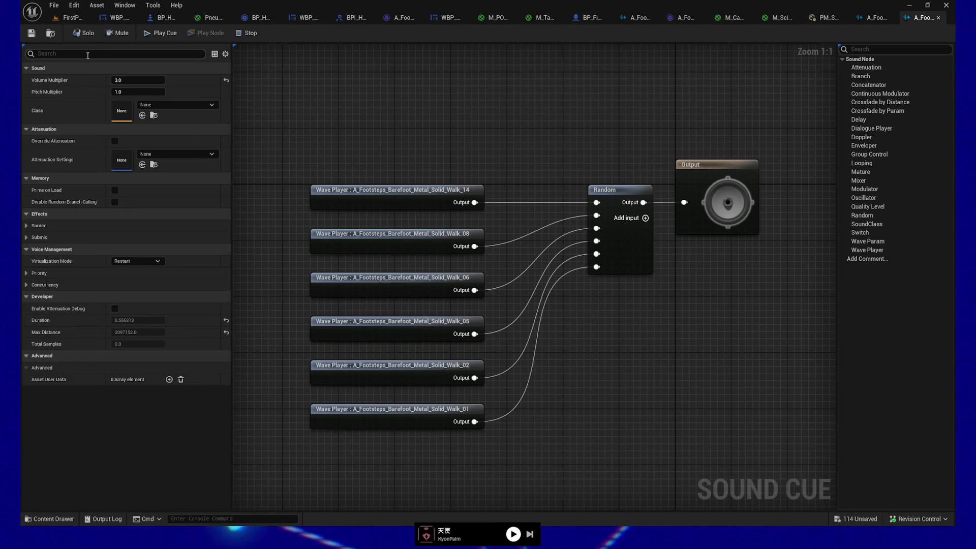
text(loop)
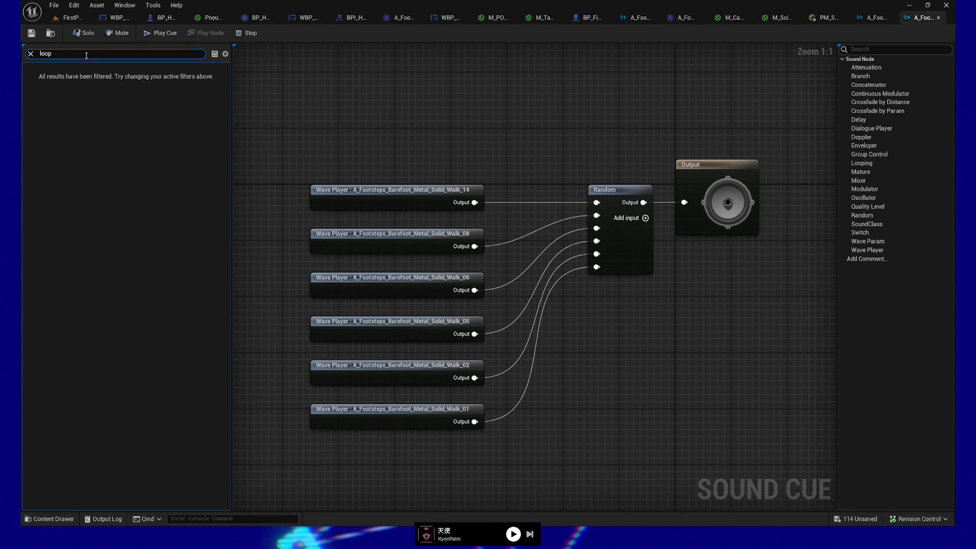
key(ctrl+a)
key(BackSpace)
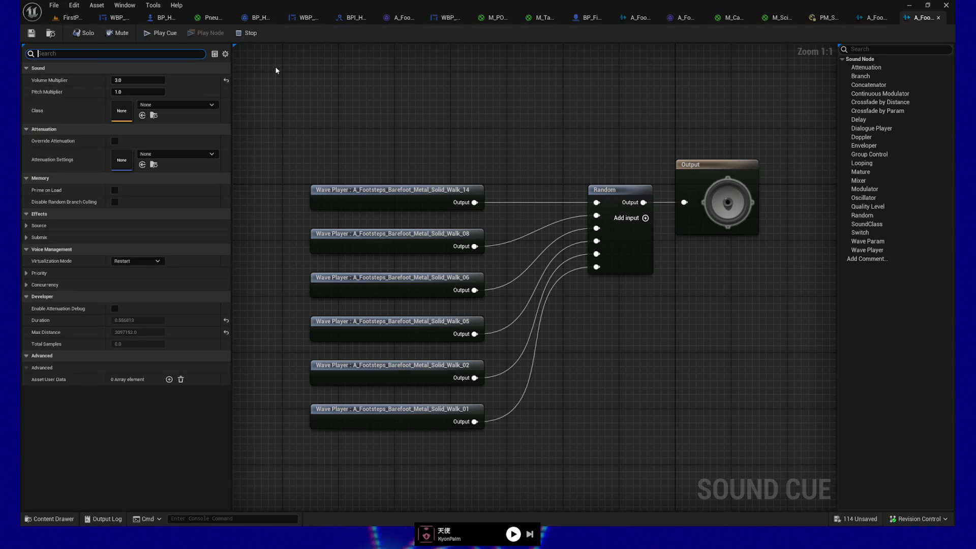
click(352, 93)
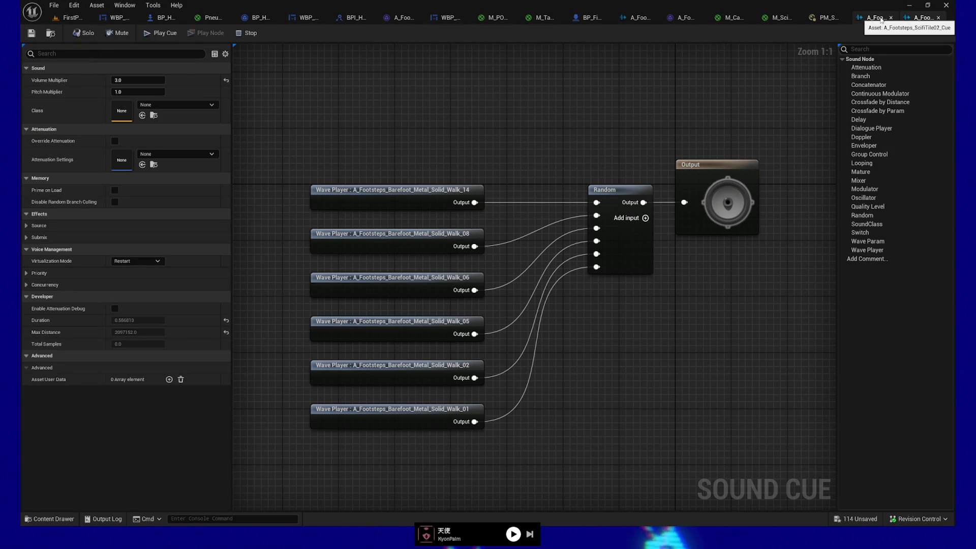
click(880, 19)
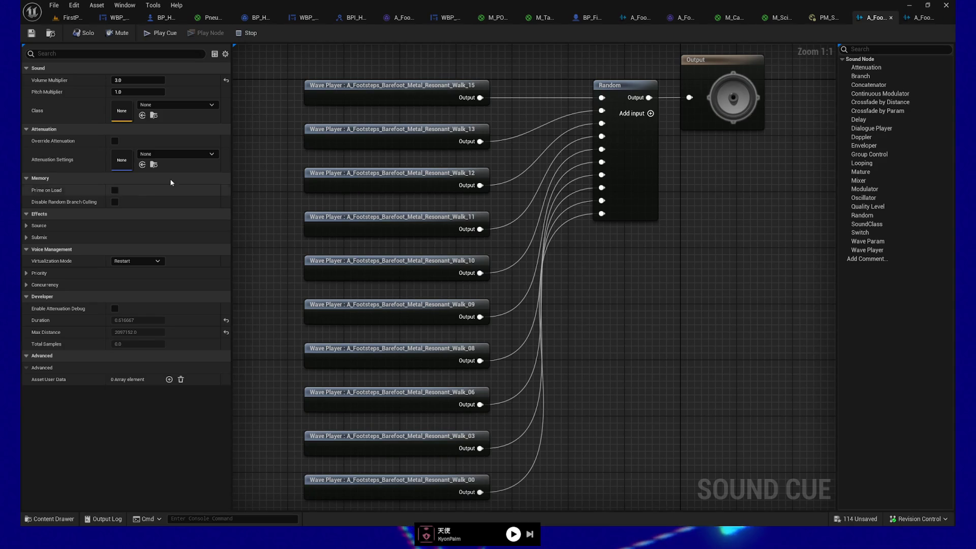
click(589, 18)
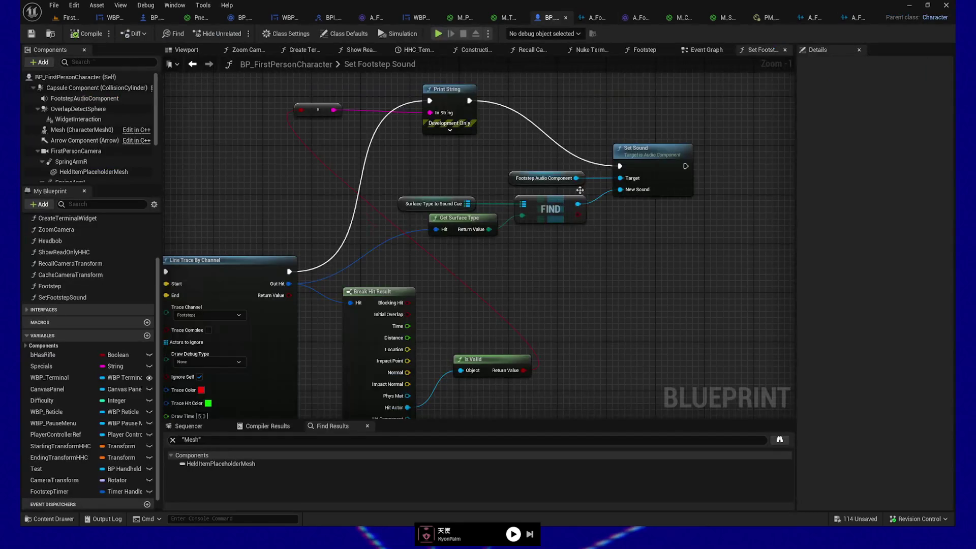
Step: Find the Play node in the Footstep function graph and add a breakpoint to it with F9
mouse_move(549, 306)
mouse_down()
mouse_move(727, 293)
mouse_move(700, 293)
mouse_move(380, 170)
mouse_up()
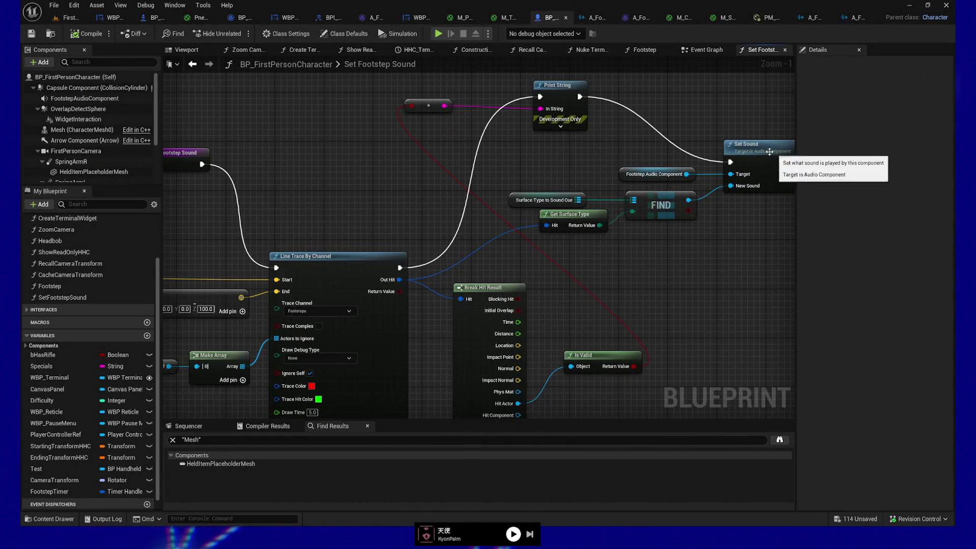
mouse_move(730, 262)
mouse_down()
mouse_move(616, 292)
mouse_move(616, 279)
mouse_move(717, 277)
mouse_up()
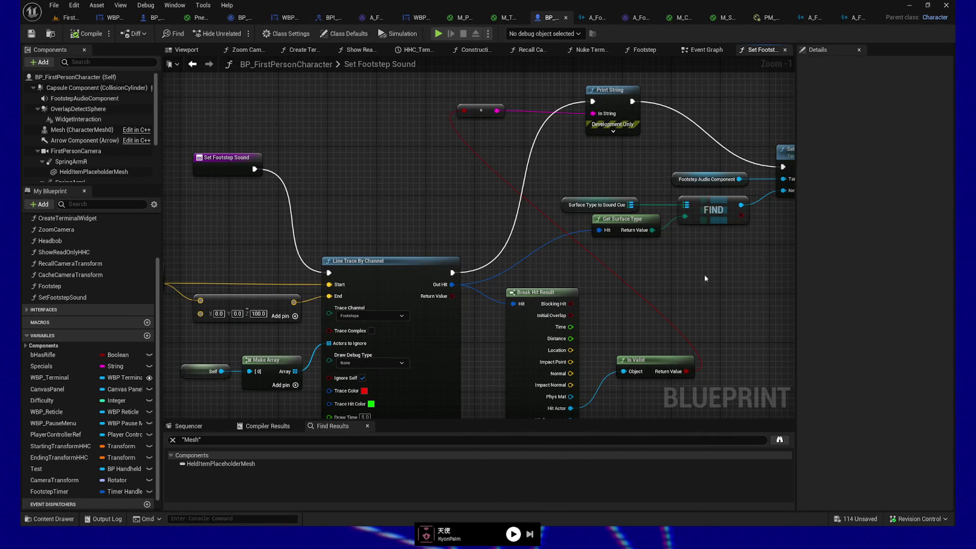
drag(698, 274, 611, 275)
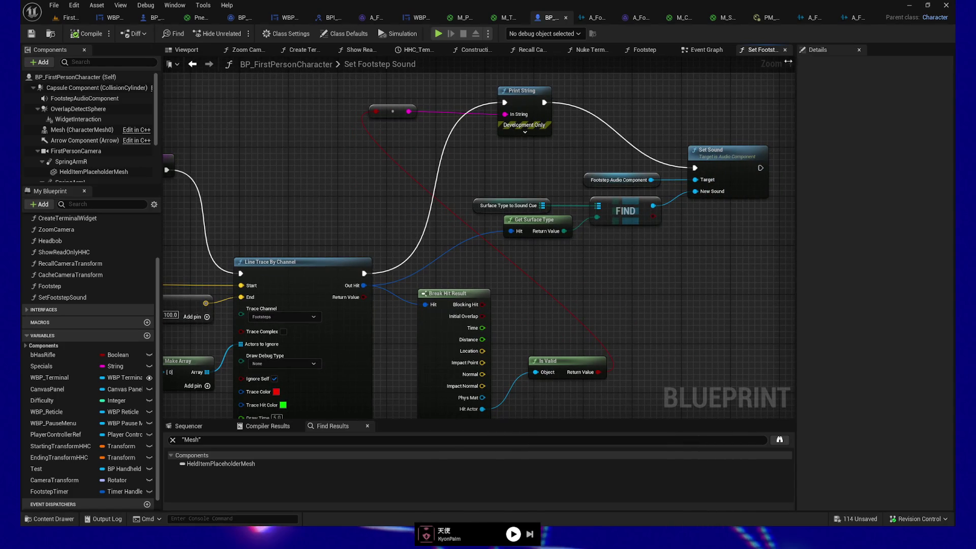
click(707, 49)
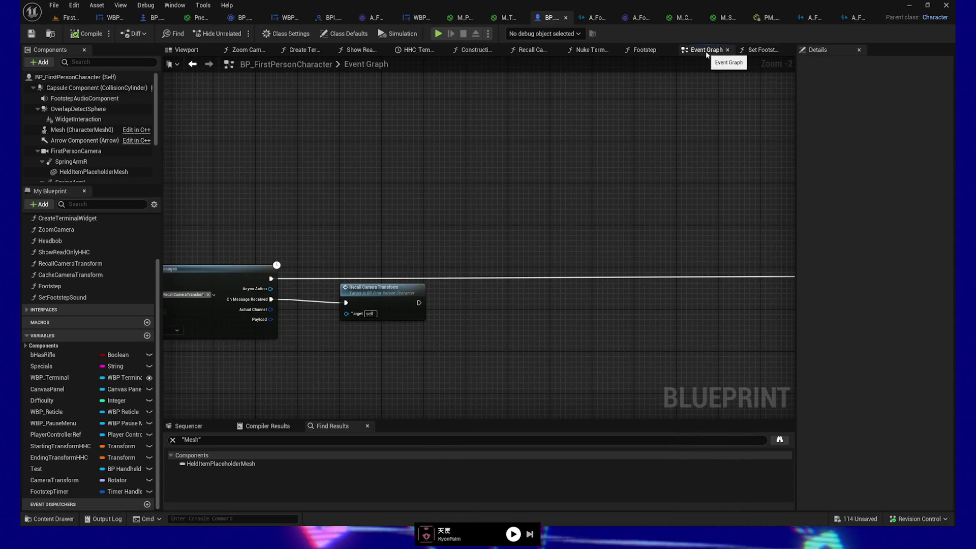
click(631, 50)
drag(587, 130, 373, 146)
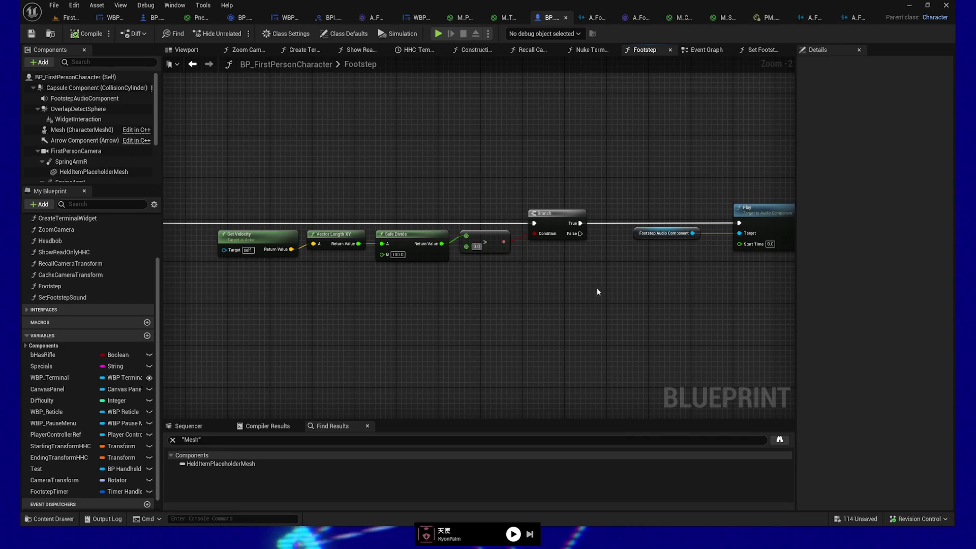
drag(590, 285, 527, 290)
click(713, 215)
key(F9)
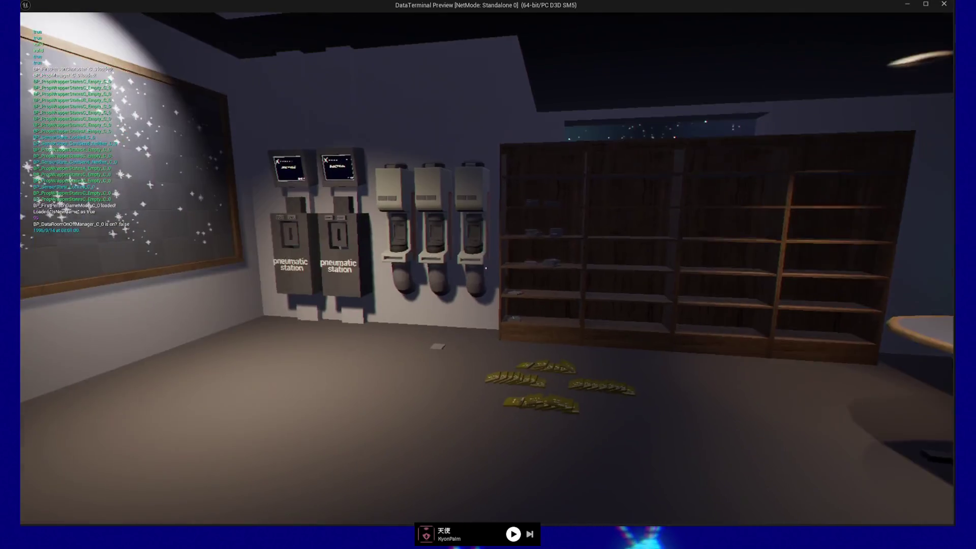
mouse_move(488, 275)
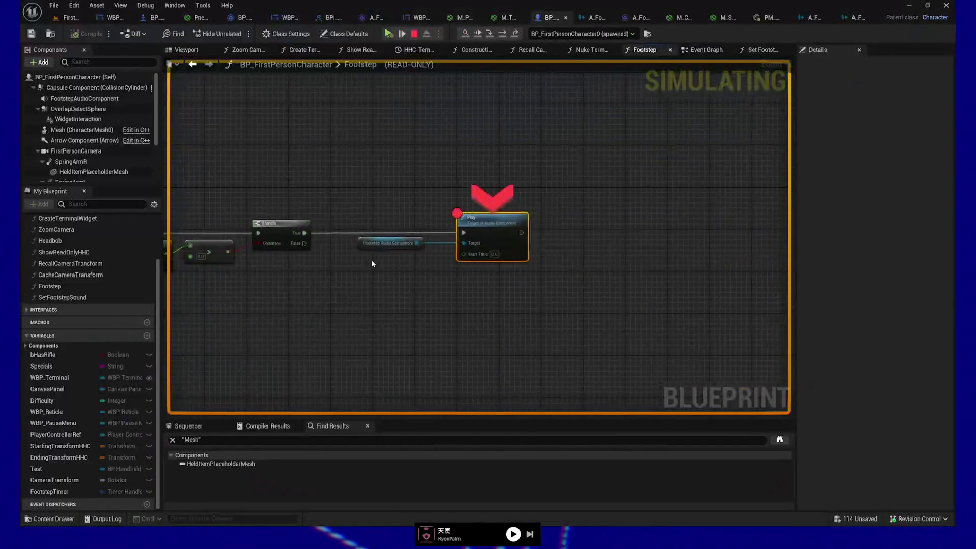
Step: Continue execution past the Play-node breakpoint, then quit the first play session
click(389, 34)
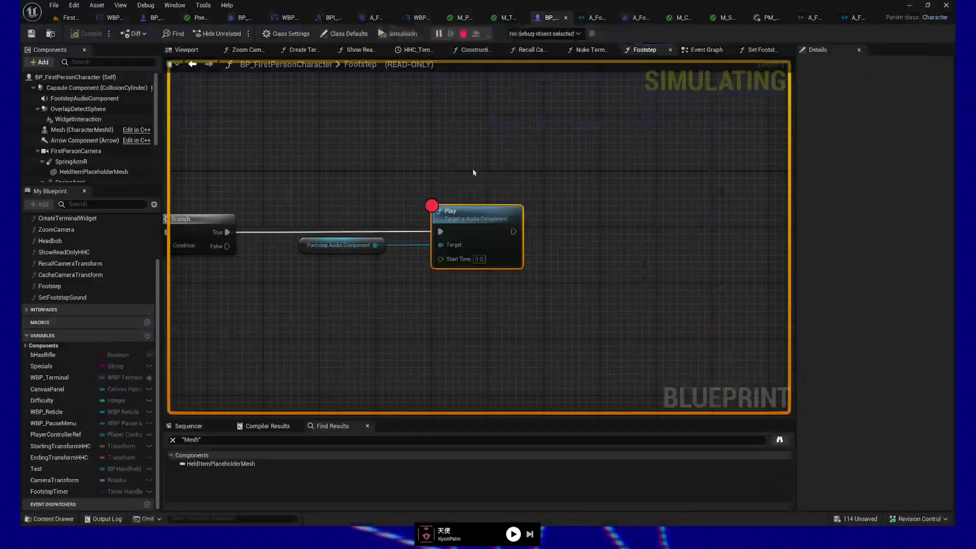
click(388, 34)
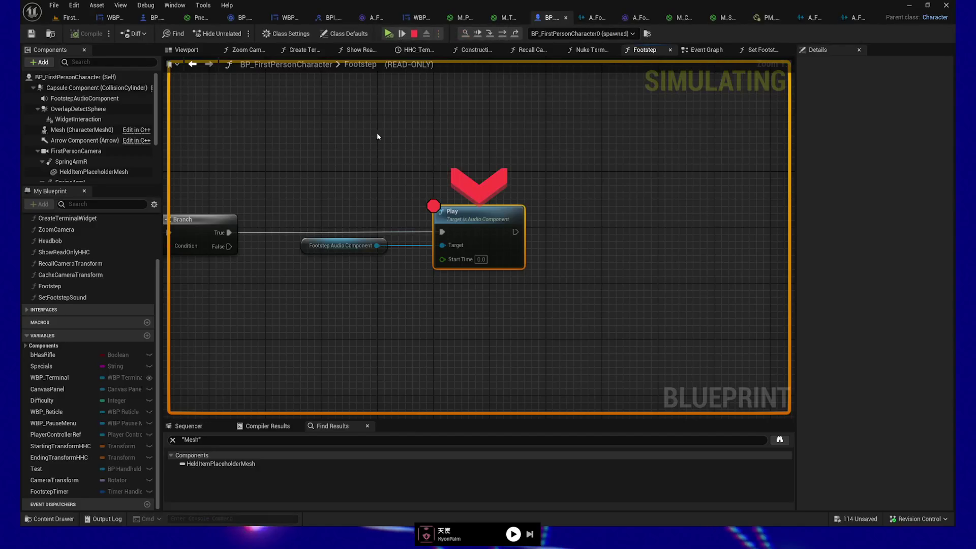
key(F8)
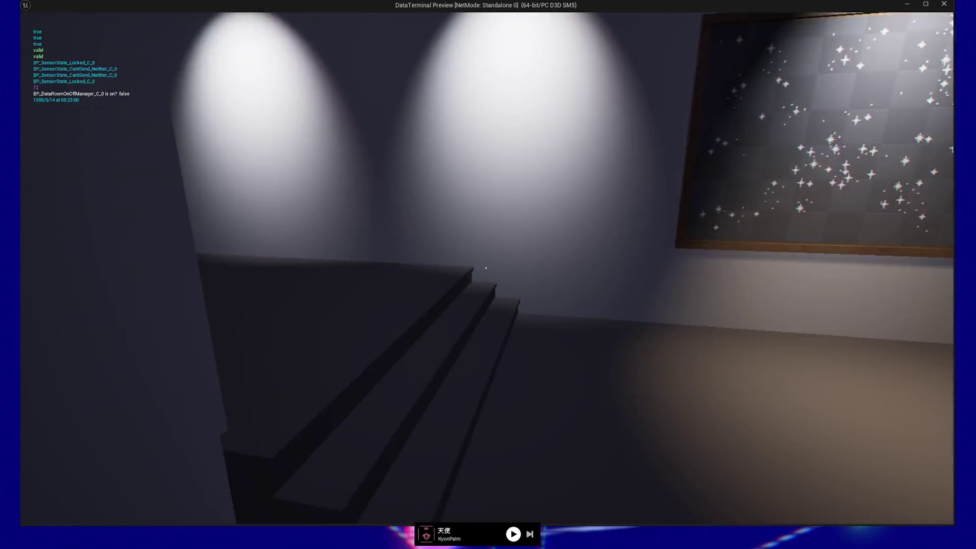
key(Escape)
click(486, 417)
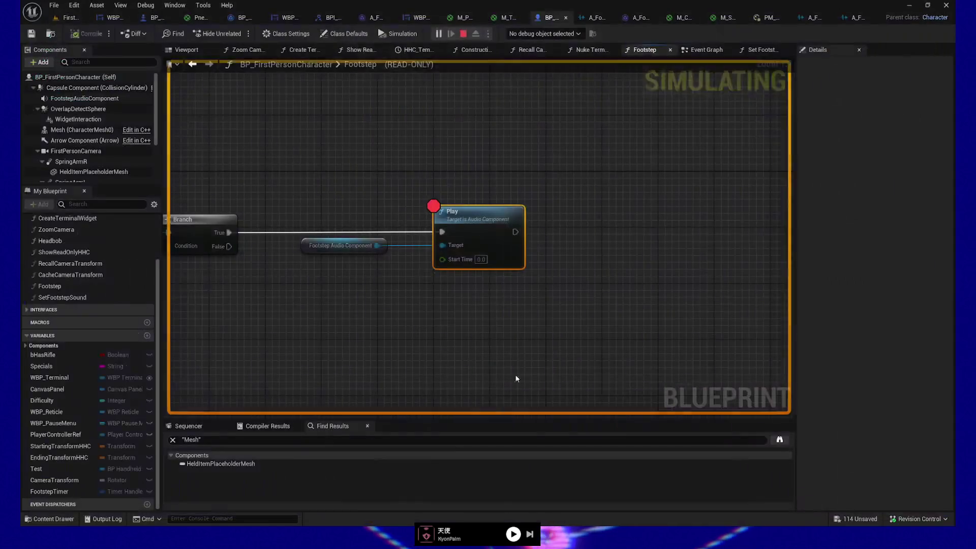
Step: Fly the editor camera into the lit corridor and start Play From Here
click(66, 17)
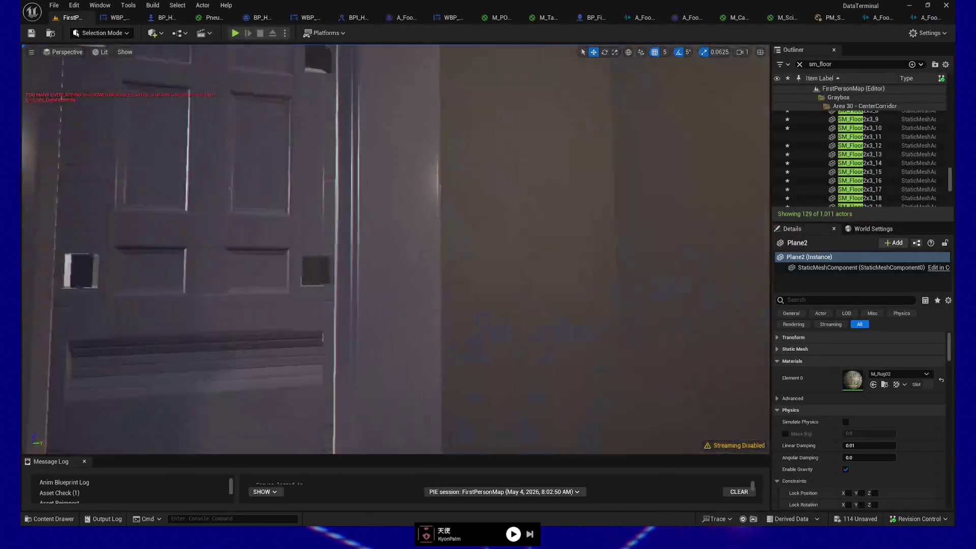
mouse_move(403, 304)
mouse_down()
mouse_move(403, 284)
mouse_move(387, 274)
mouse_move(403, 305)
mouse_up()
right_click(412, 91)
click(432, 380)
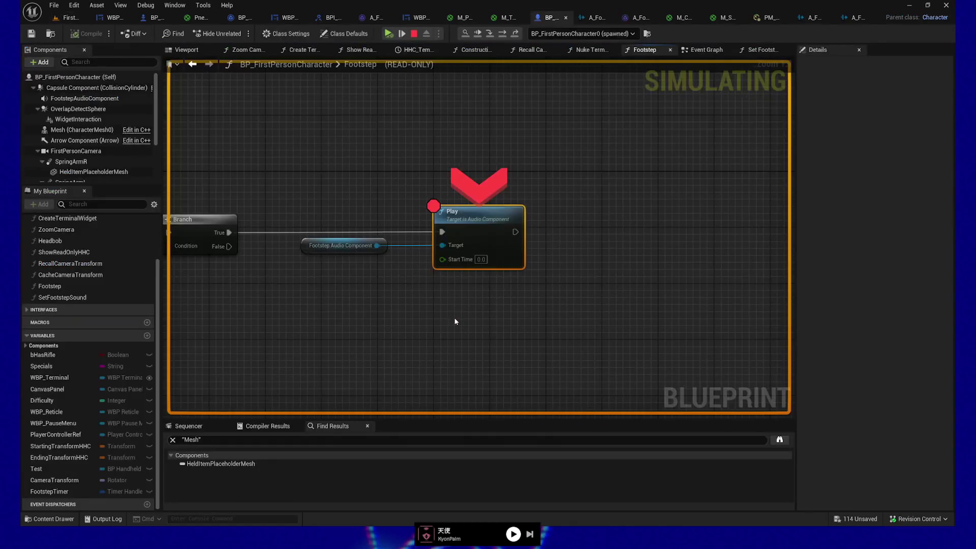
click(395, 34)
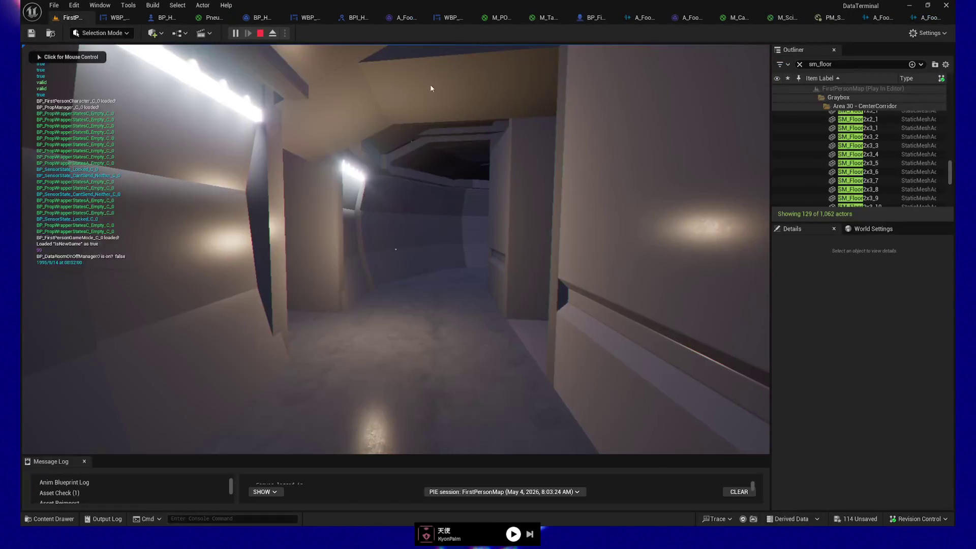
click(487, 228)
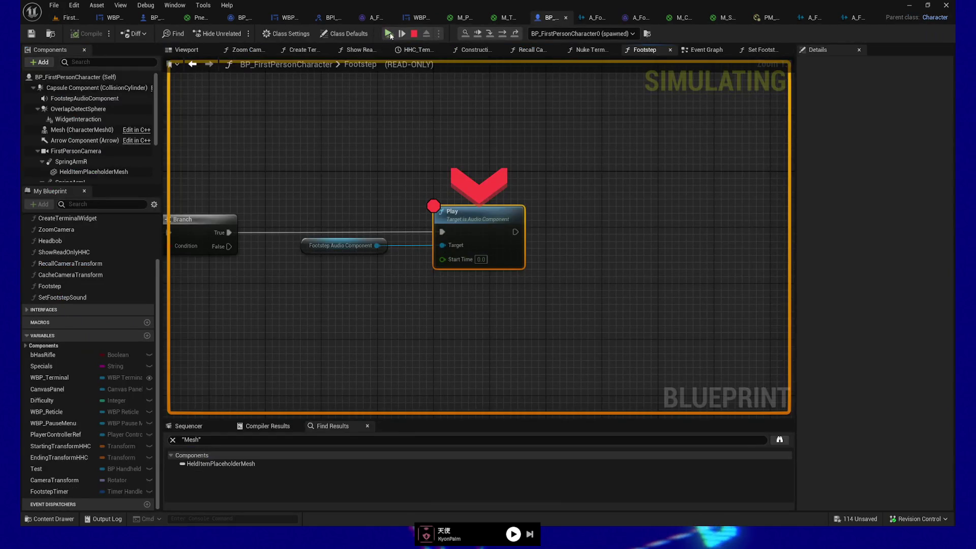
Step: Resume the corridor playtest, quit it, and bring up the ScifiTile01 footstep Sound Cue
click(389, 34)
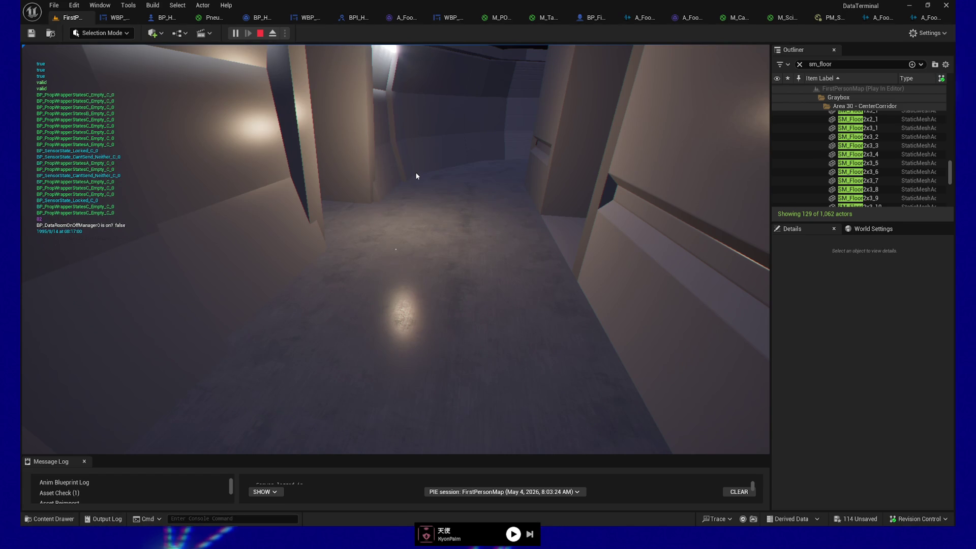
click(415, 173)
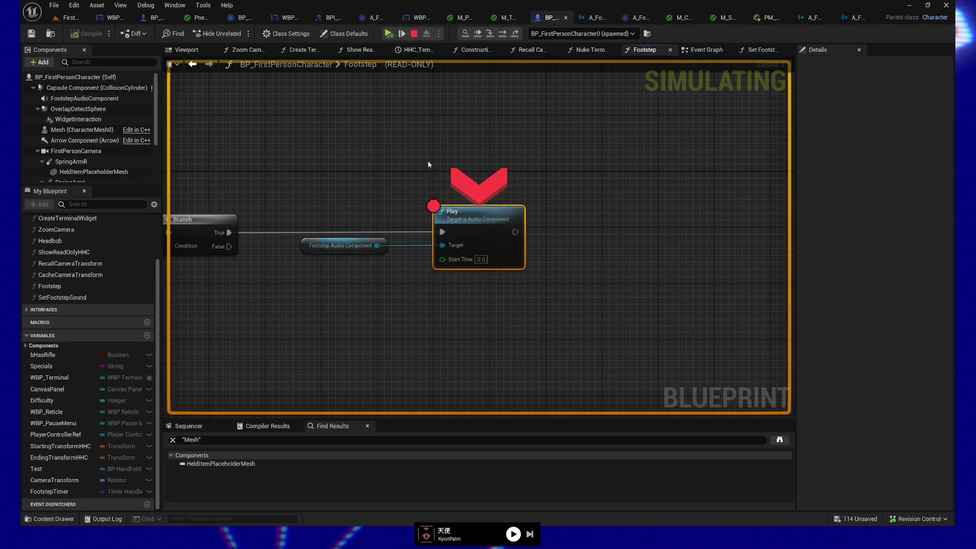
key(shift+F1)
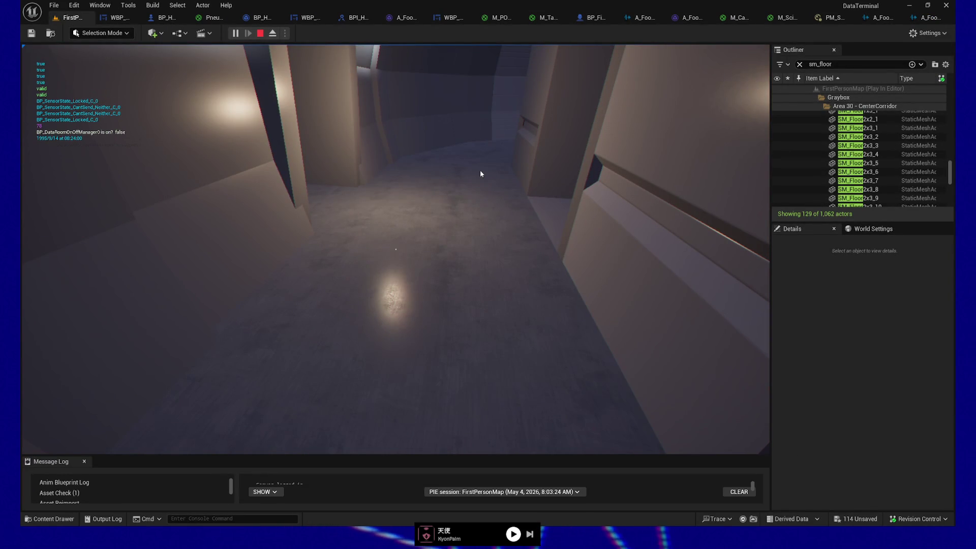
key(Escape)
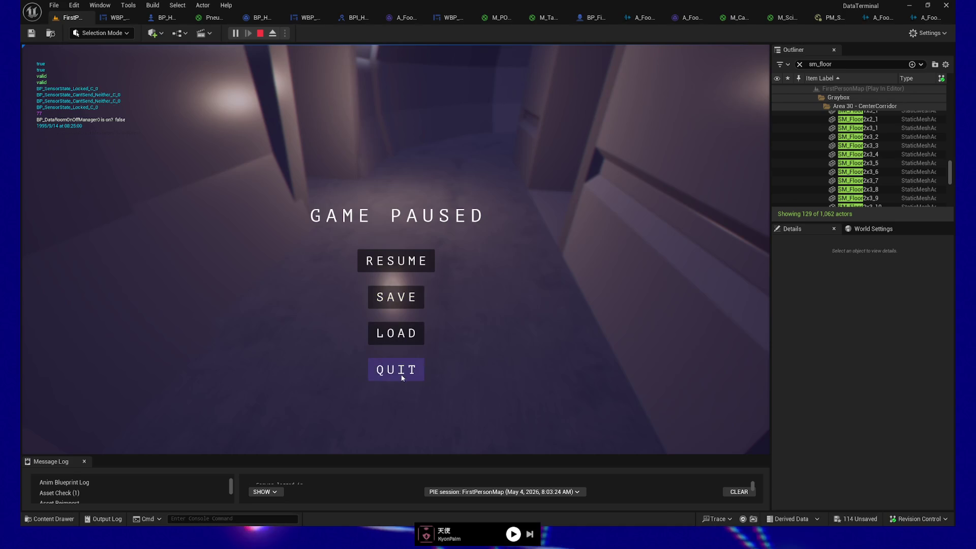
click(395, 368)
click(920, 17)
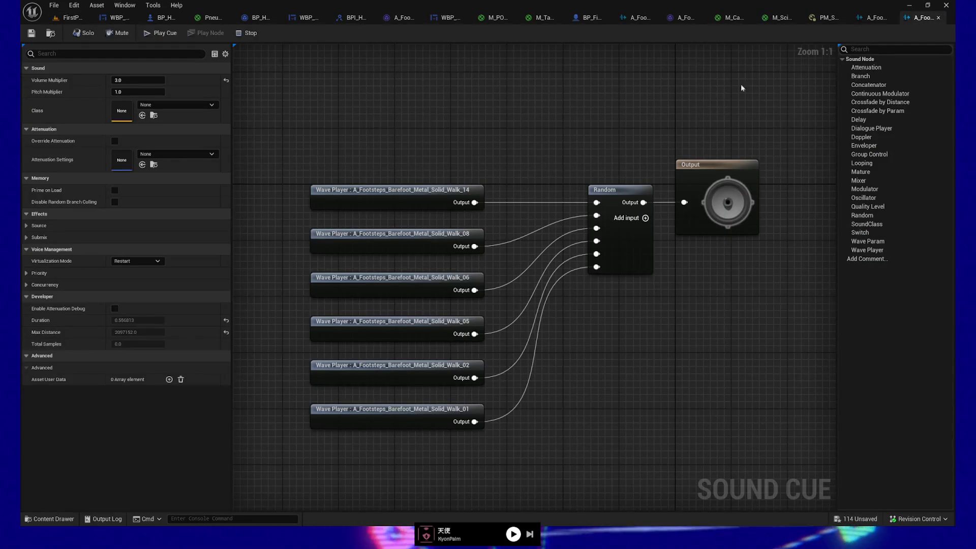
Step: Remove the Play node breakpoint, check the speed comparison threshold, and save the character blueprint
click(588, 17)
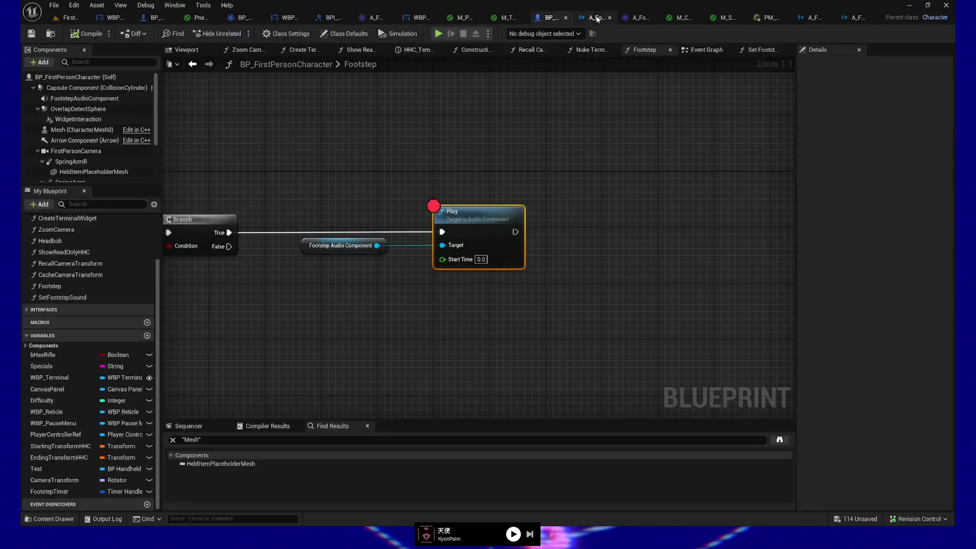
key(F9)
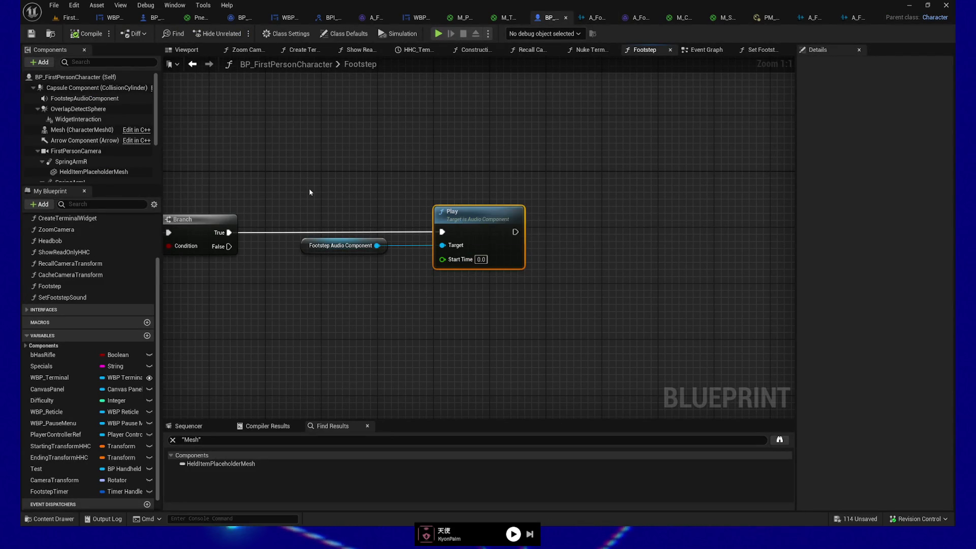
drag(309, 189, 616, 197)
drag(407, 277, 478, 295)
mouse_move(396, 320)
mouse_down()
mouse_move(678, 308)
mouse_move(601, 308)
mouse_move(528, 281)
mouse_up()
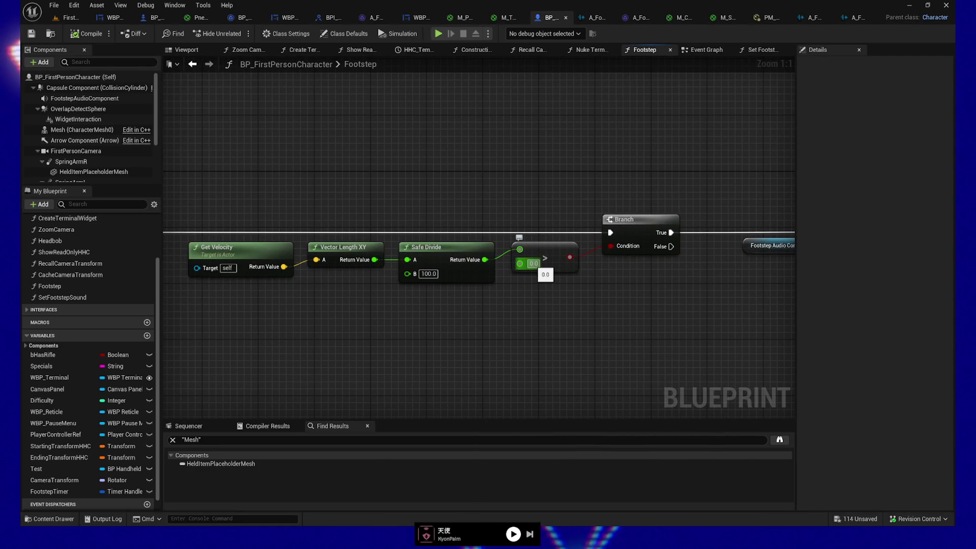
click(532, 264)
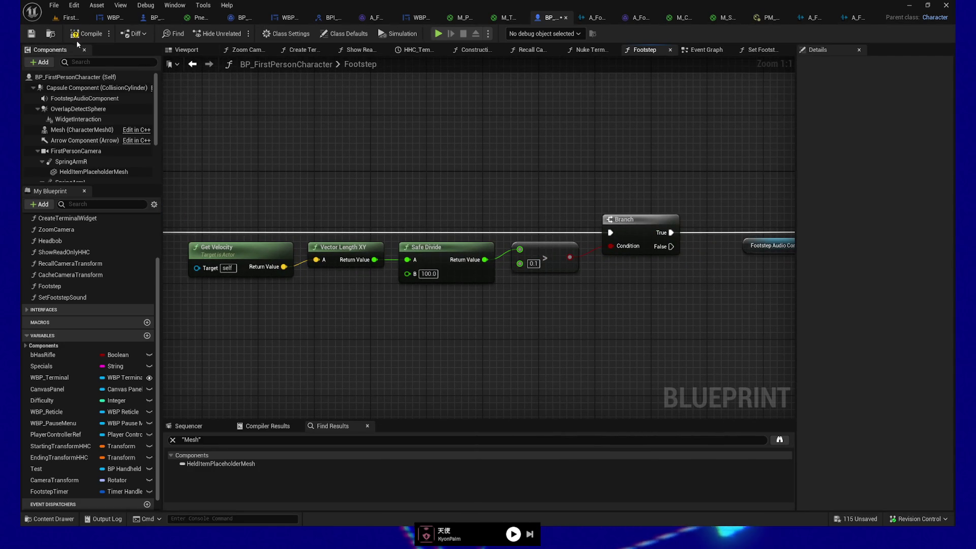
key(ctrl+s)
Step: Run a standalone playtest, walking down the corridor into the server room, then quit
click(437, 34)
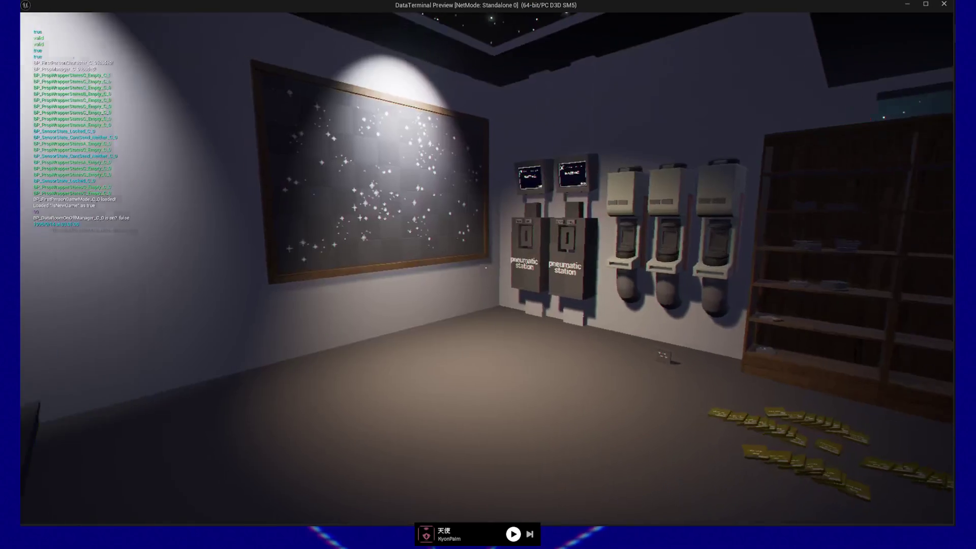
key(w)
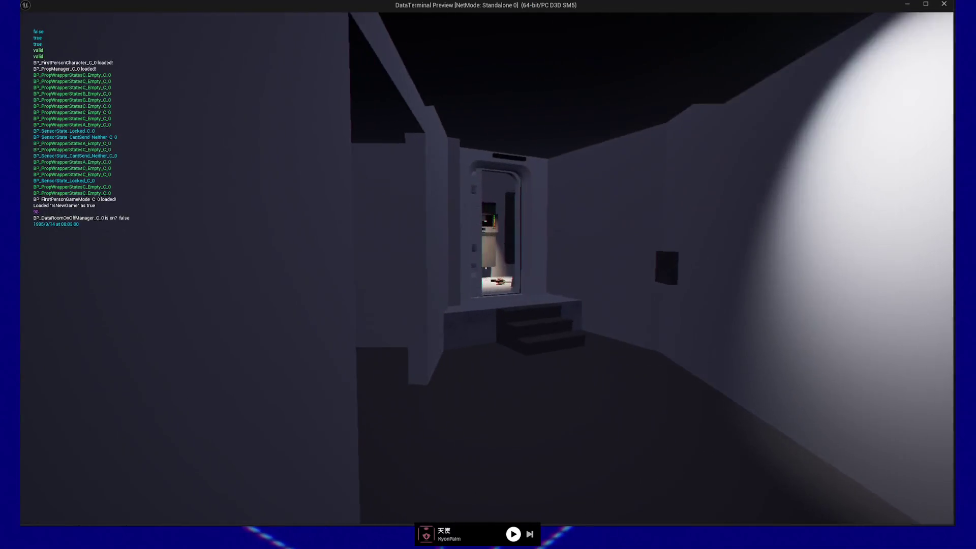
key(w)
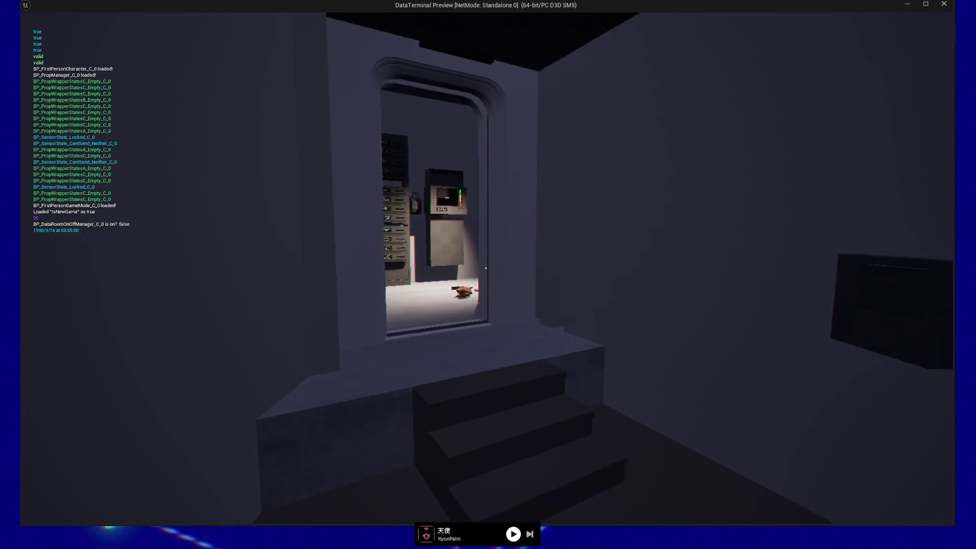
key(w)
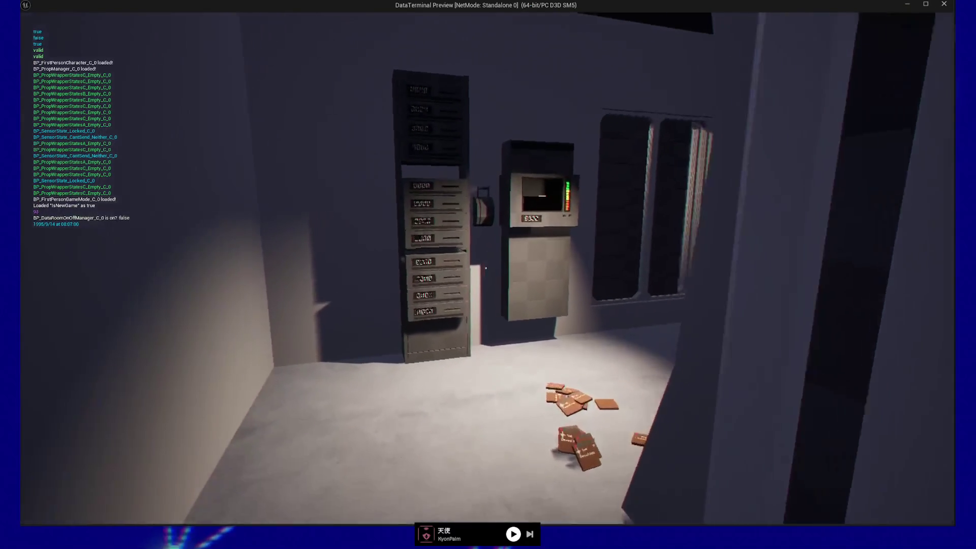
key(w)
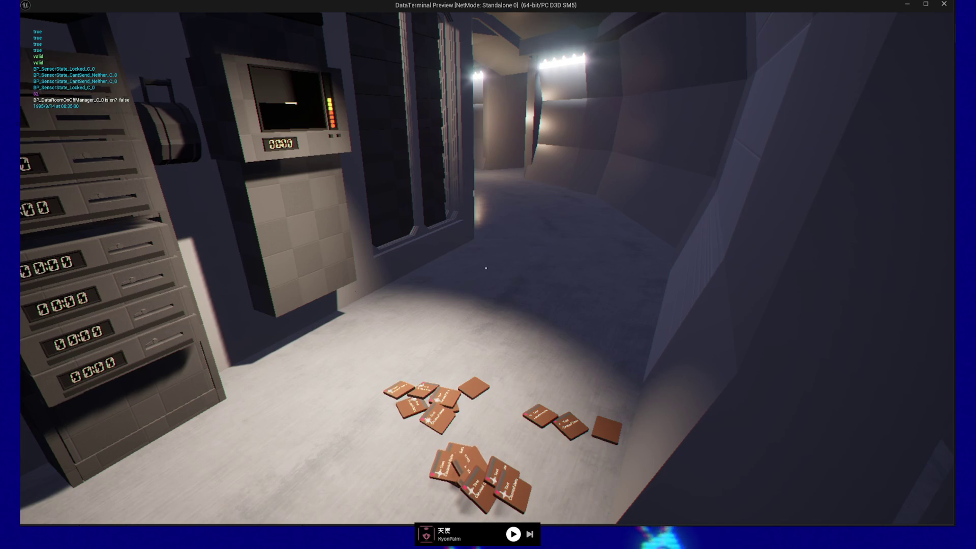
key(Escape)
click(486, 417)
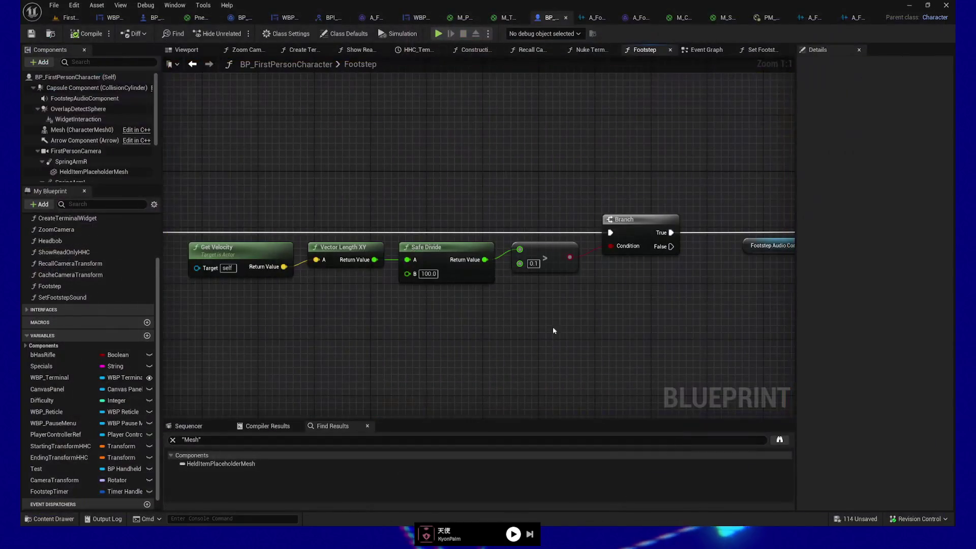
Step: Set the greater-than node's B value to 1.0 in the Footstep graph
drag(642, 318, 402, 323)
drag(558, 326, 712, 326)
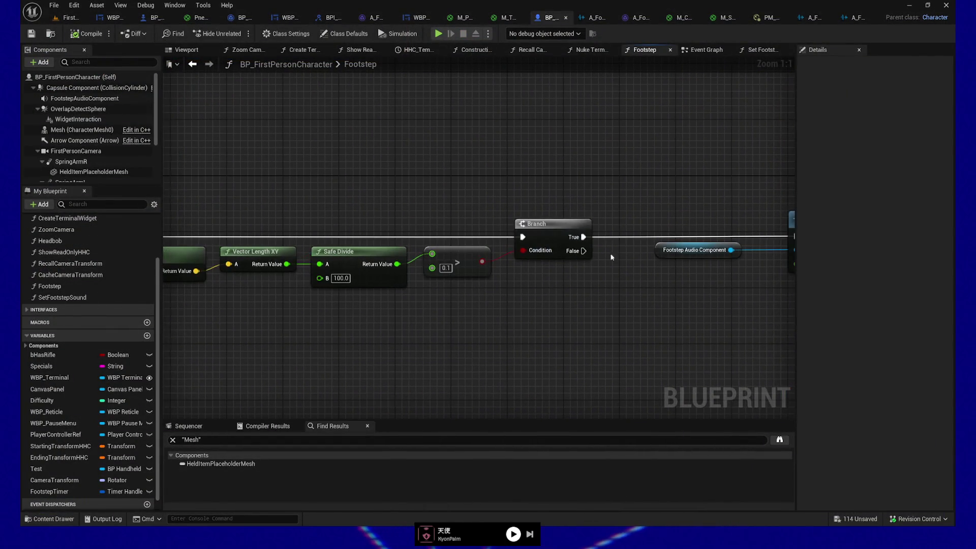
click(706, 51)
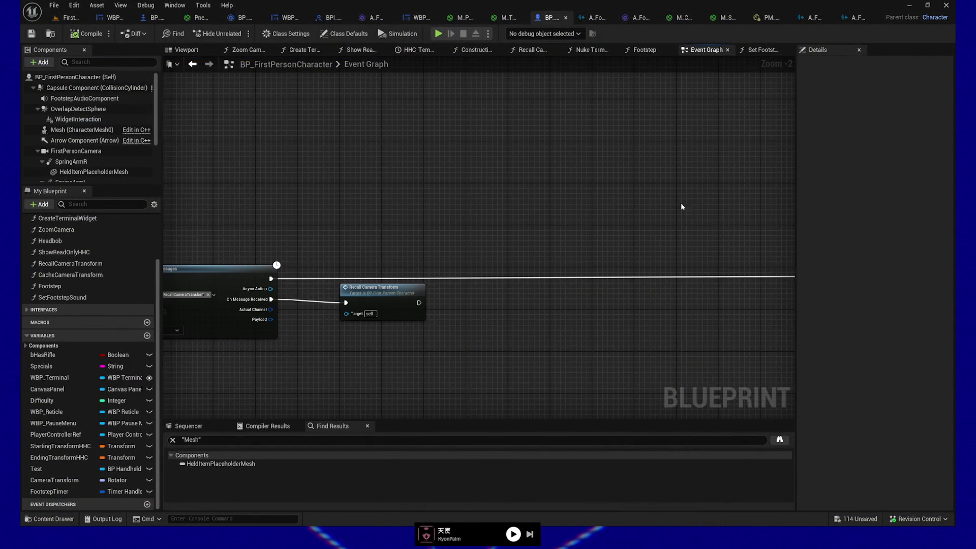
drag(682, 51, 612, 51)
click(704, 51)
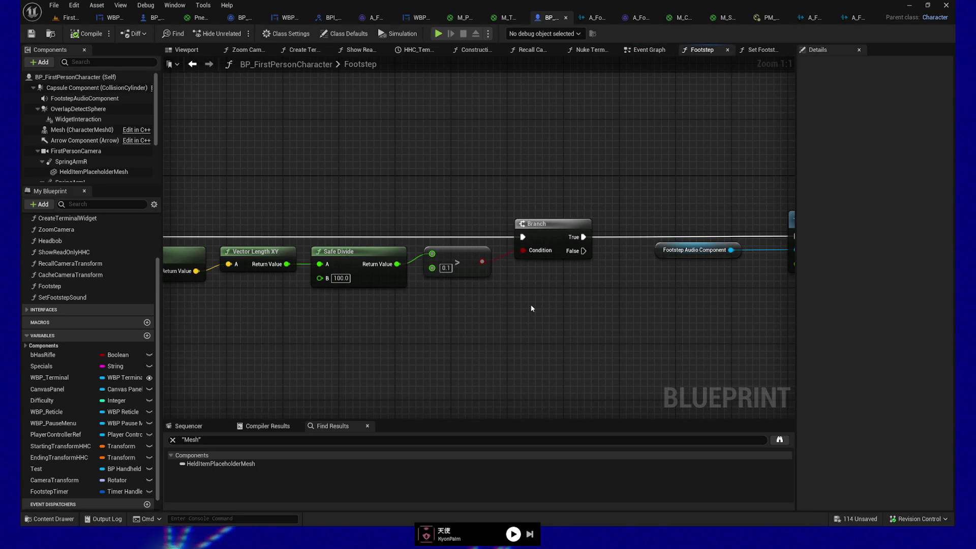
mouse_move(621, 328)
mouse_down()
mouse_move(331, 334)
mouse_move(612, 344)
mouse_move(446, 371)
mouse_move(484, 371)
mouse_up()
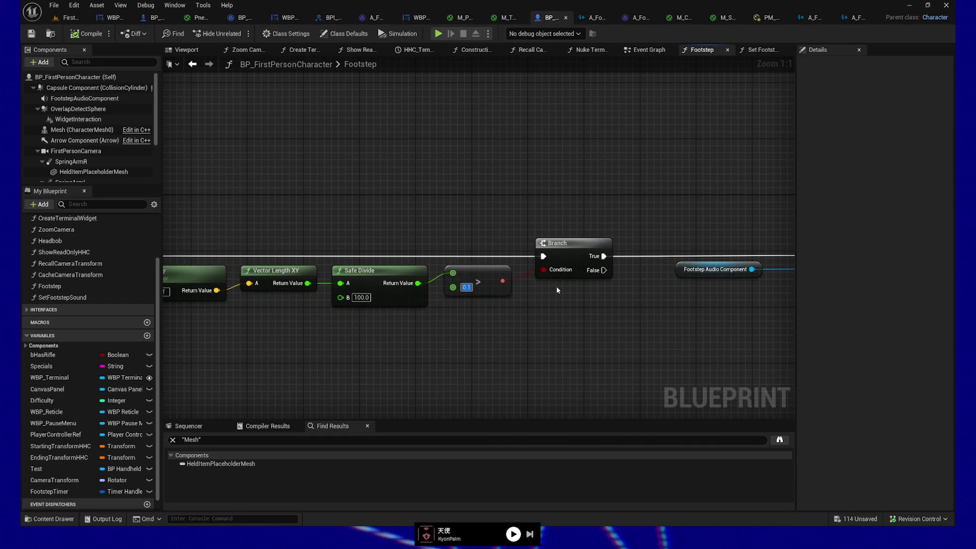
text(1)
key(Return)
Step: Compile and save BP_FirstPersonCharacter, playtest standalone, then quit back to the Footstep graph
click(31, 34)
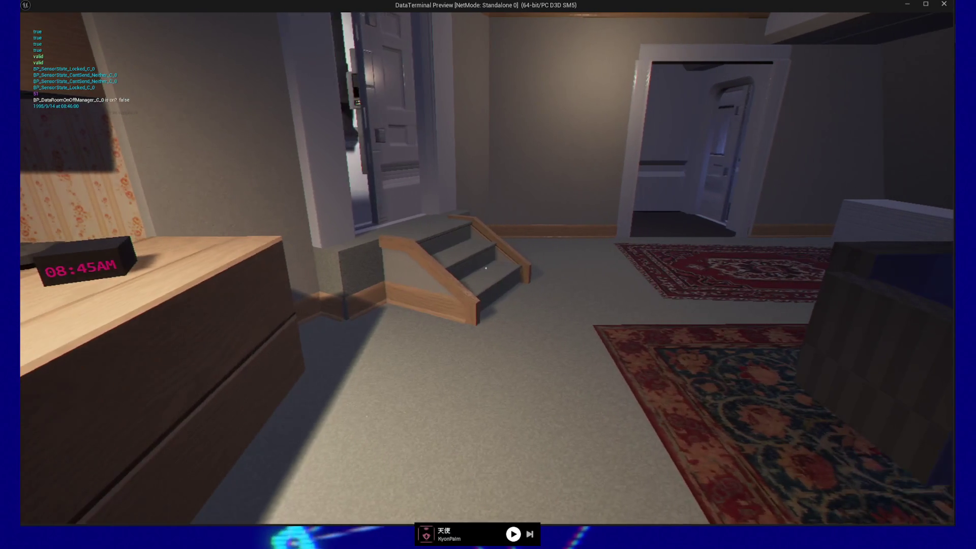
key(Escape)
click(484, 407)
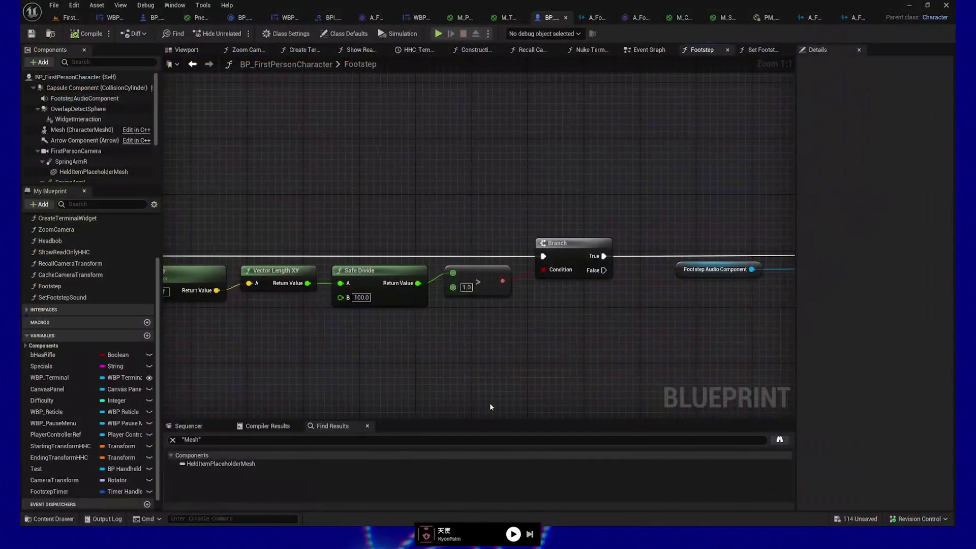
Step: Browse Content Drawer SFX > WAVs > Footsteps and open the Solid_Walk_14 sound wave
click(50, 518)
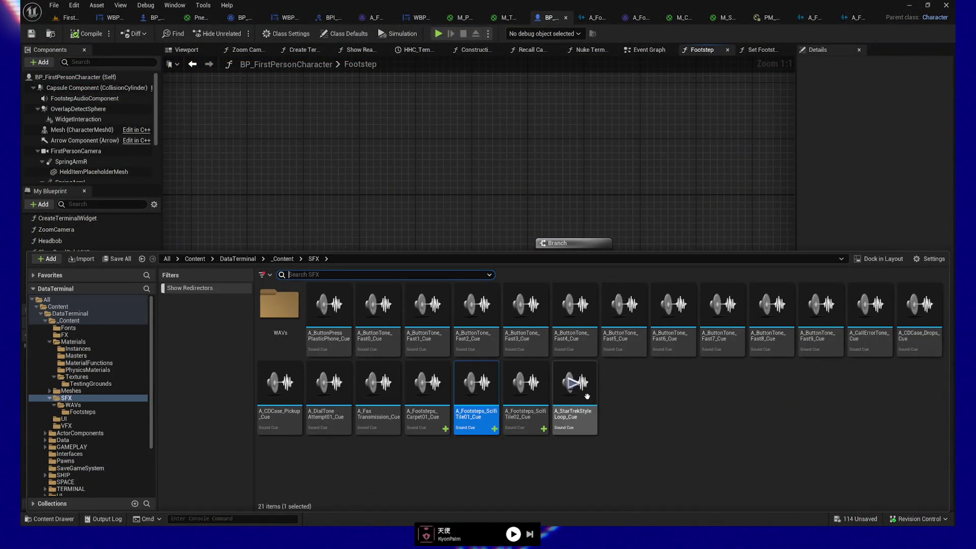
double_click(272, 303)
double_click(277, 307)
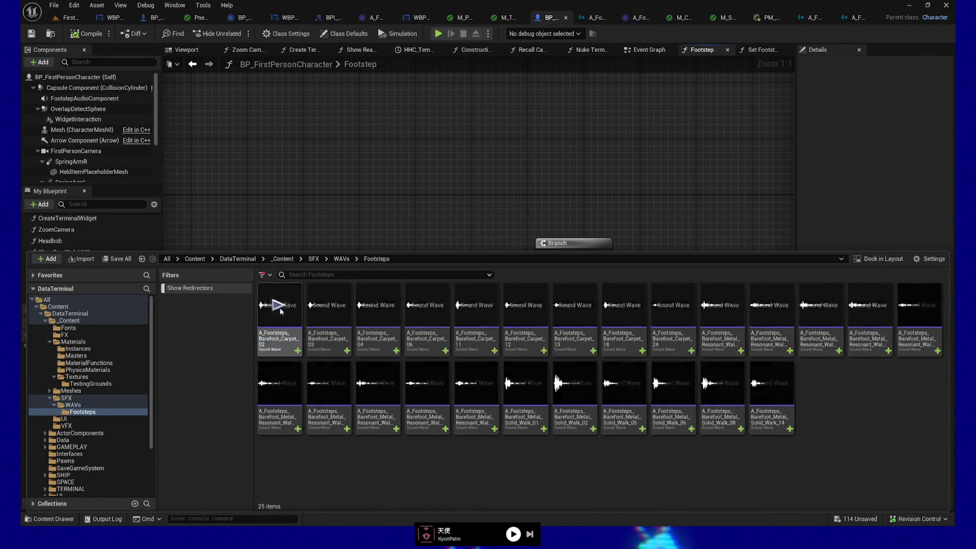
double_click(770, 386)
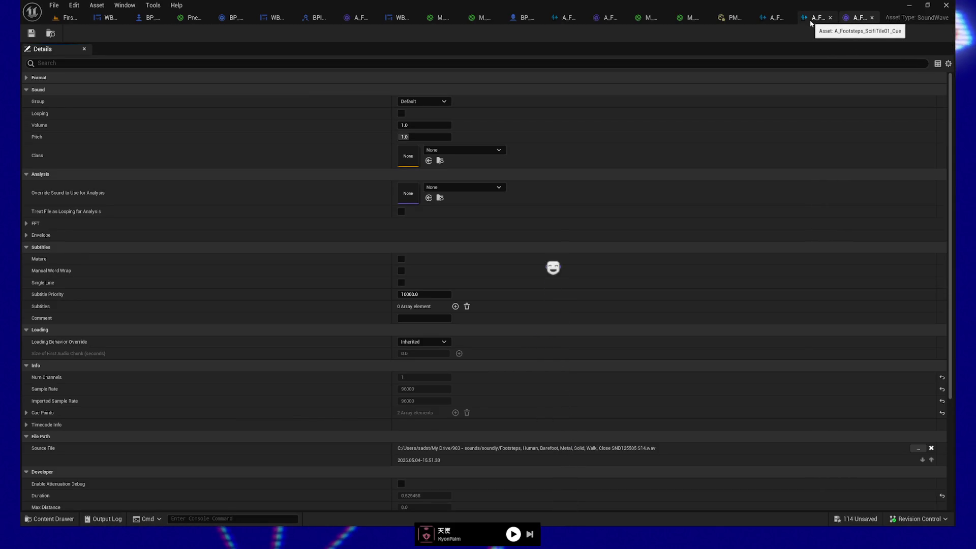
Step: Play the A_Footsteps_ScifiTile01_Cue twice, then return to the Footstep graph
click(810, 22)
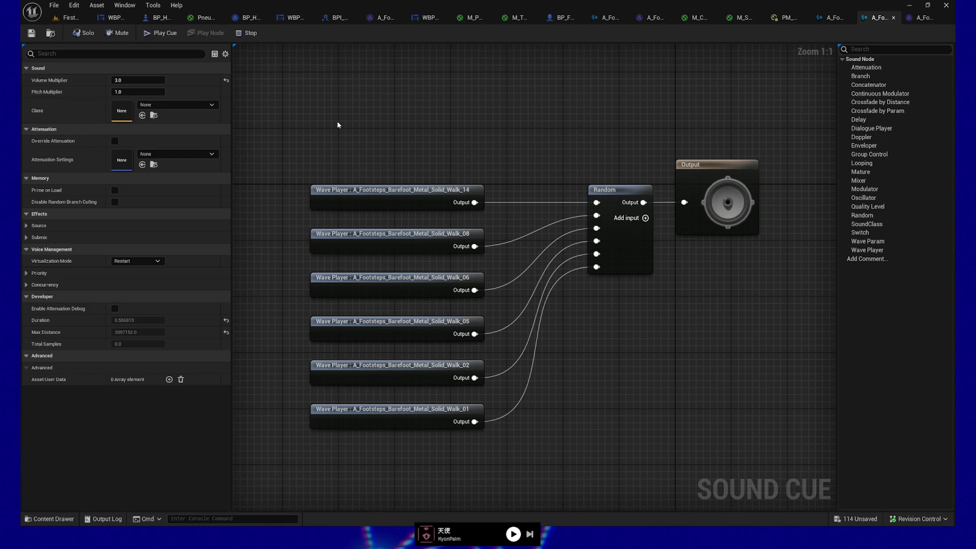
key(space)
key(space)
key(space)
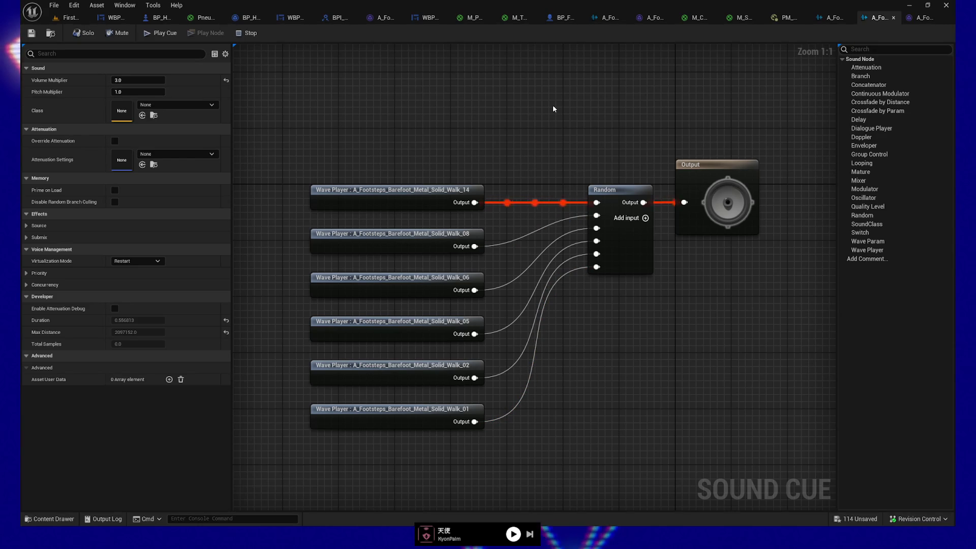
key(space)
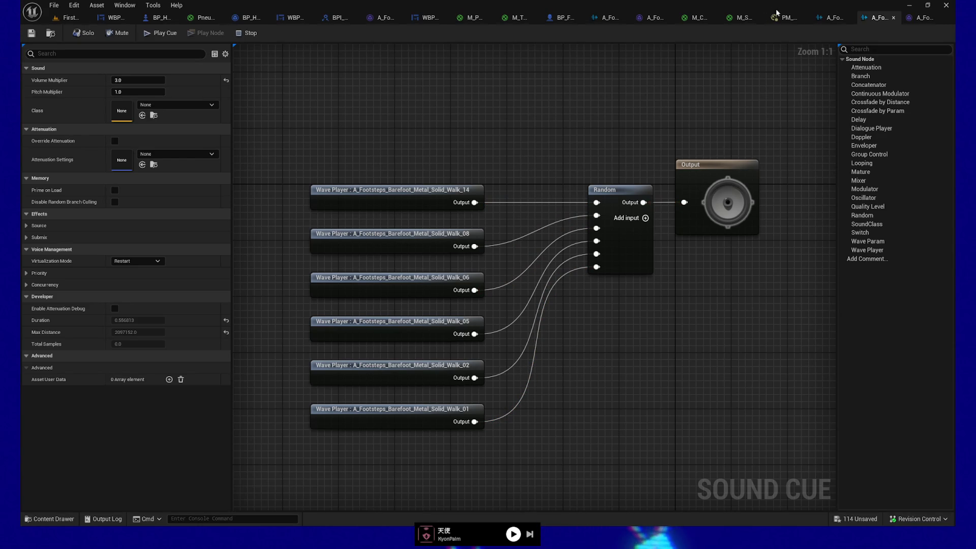
click(562, 18)
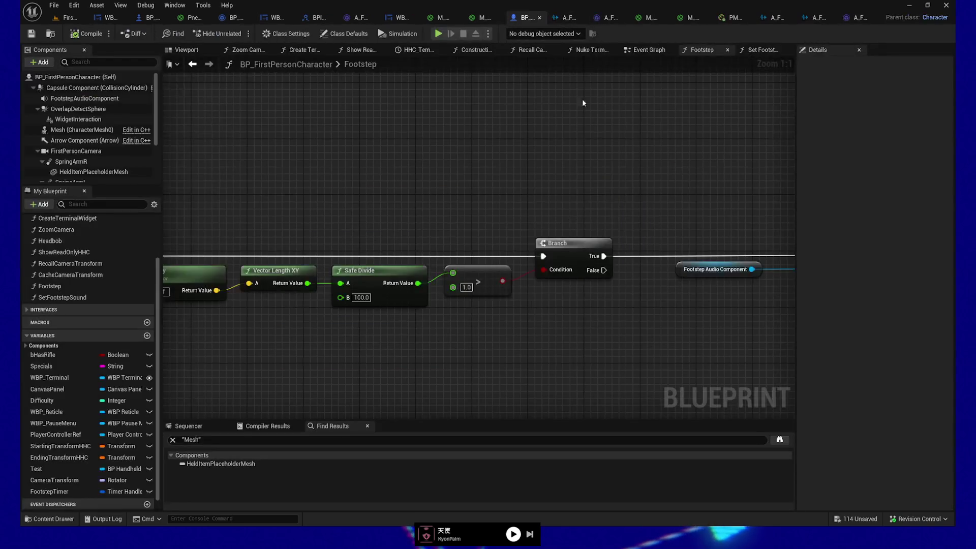
Step: Bring the Play node into view and select it alone
drag(576, 80, 429, 148)
drag(519, 170, 512, 151)
drag(404, 181, 663, 289)
drag(508, 294, 524, 305)
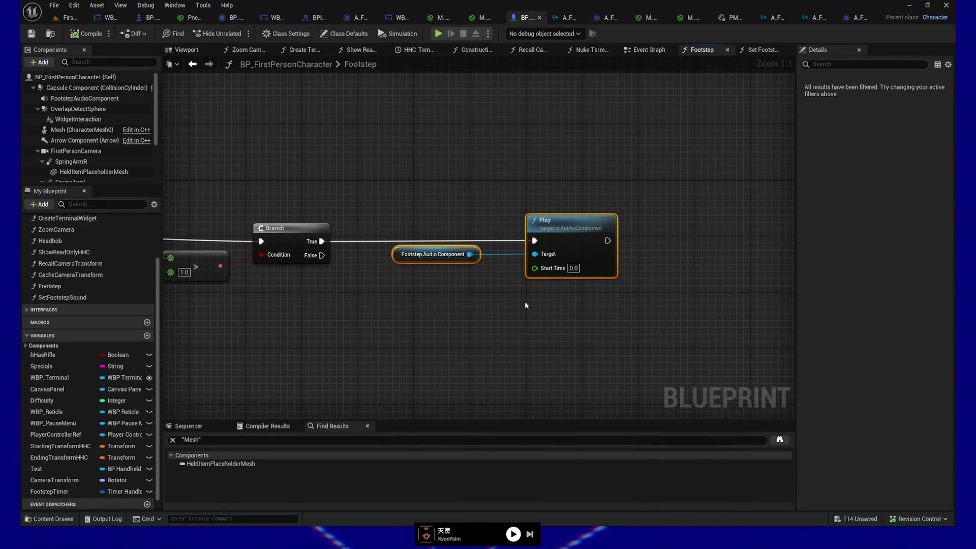
click(556, 231)
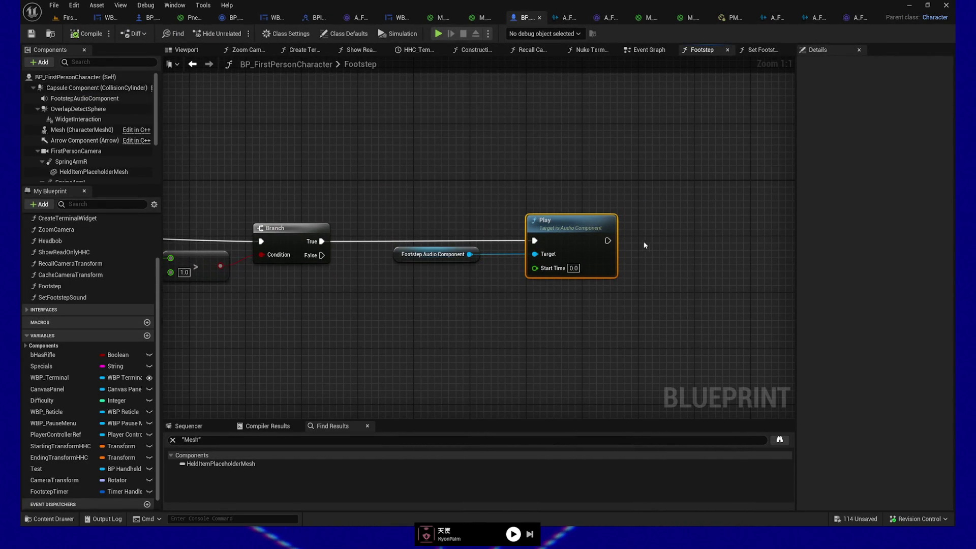
drag(557, 301, 542, 313)
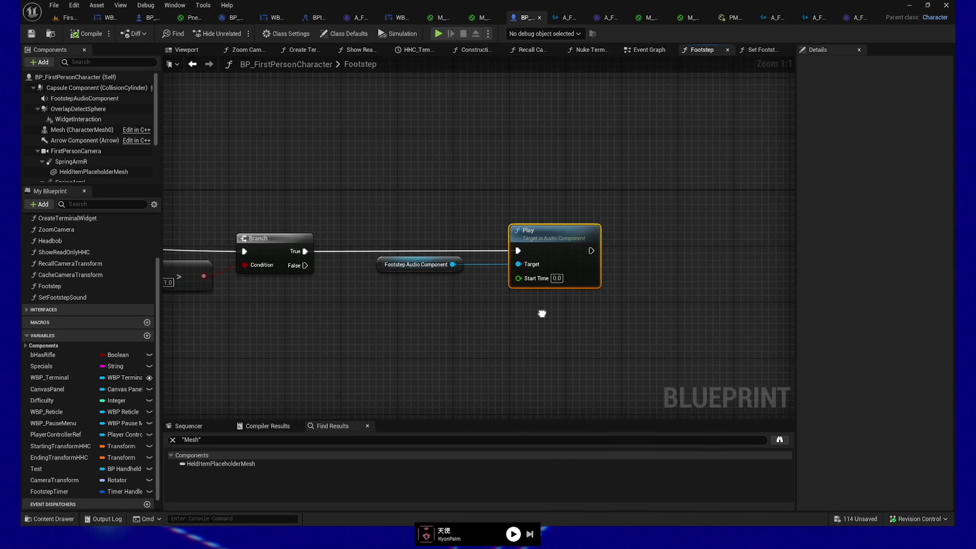
Step: Add a Get Play State node off the Footstep Audio Component, then delete it
drag(452, 264, 483, 343)
text(play)
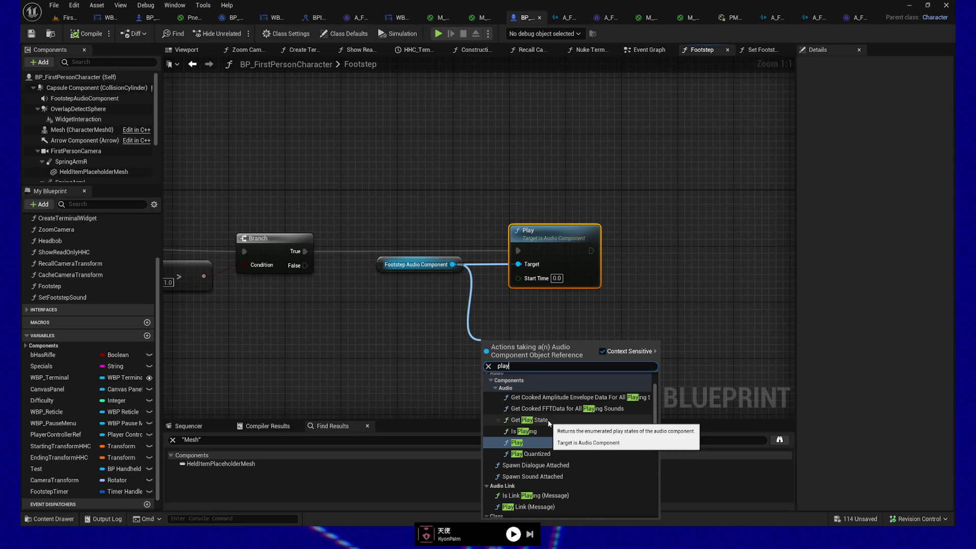
click(549, 423)
drag(556, 363, 540, 363)
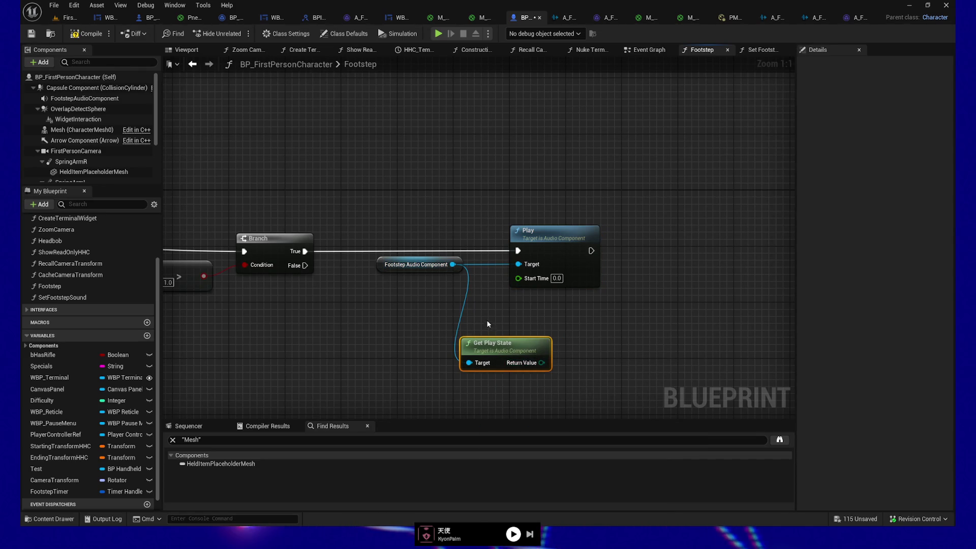
key(Delete)
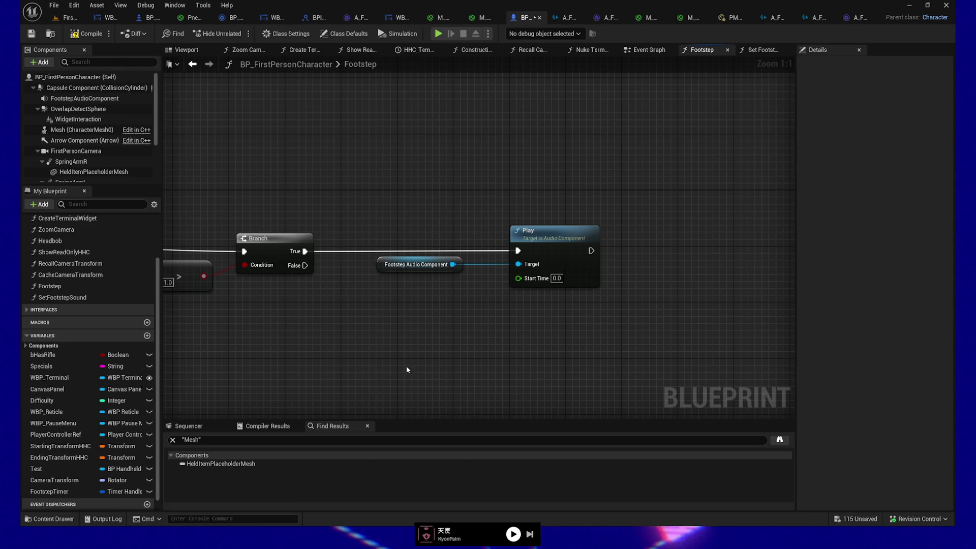
Step: Move the Footstep Audio Component and Play nodes further right, leaving space after the Branch
click(422, 265)
mouse_move(443, 295)
mouse_down()
mouse_move(405, 303)
mouse_move(632, 316)
mouse_move(484, 337)
mouse_move(407, 326)
mouse_up()
scroll(483, 337, down, 2)
drag(679, 347, 679, 347)
key(Right)
key(Right)
key(Right)
key(Right)
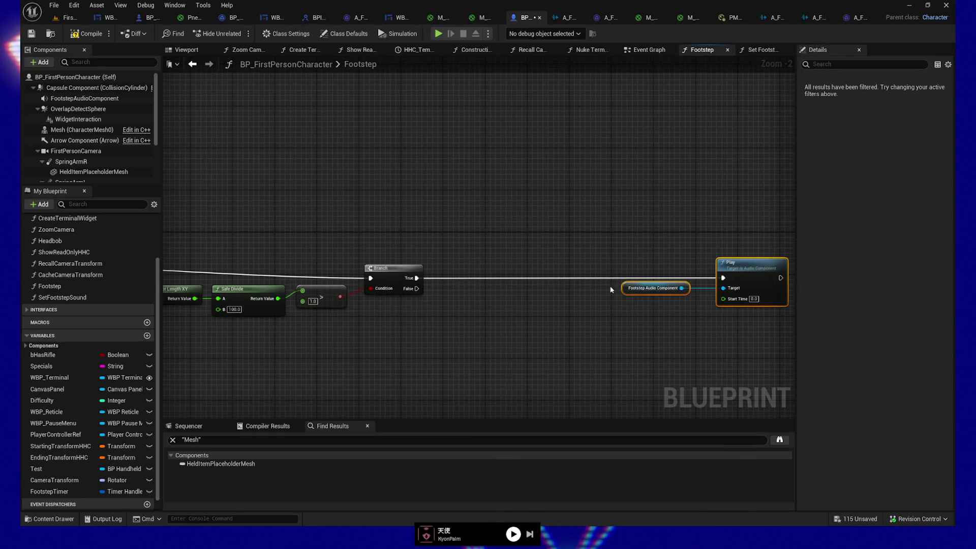
drag(325, 313, 380, 330)
click(370, 318)
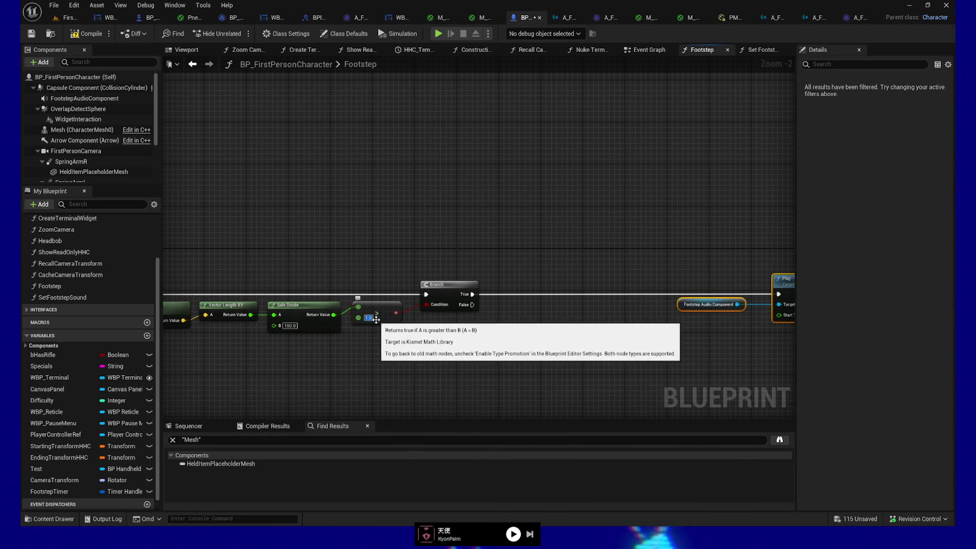
Step: Restore the threshold to 0.1 and insert a Print String between Branch and Play
text(0.1)
key(Return)
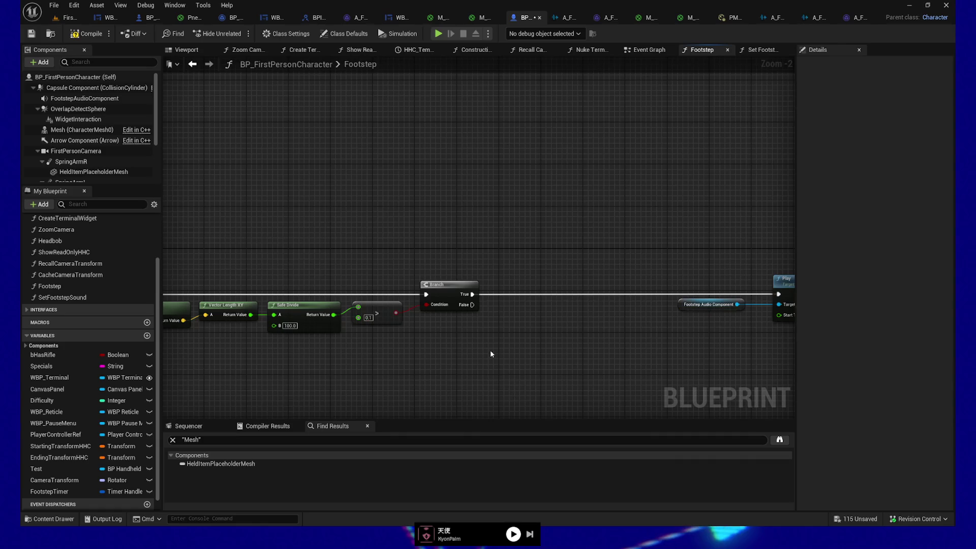
mouse_move(445, 338)
mouse_down()
mouse_move(429, 352)
mouse_move(496, 234)
mouse_up()
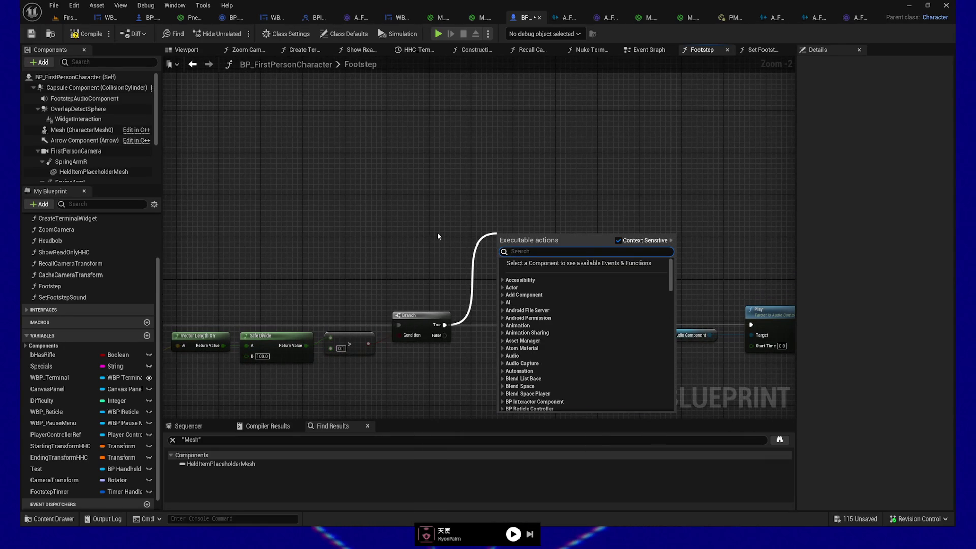
text(play)
key(Return)
drag(528, 247, 559, 257)
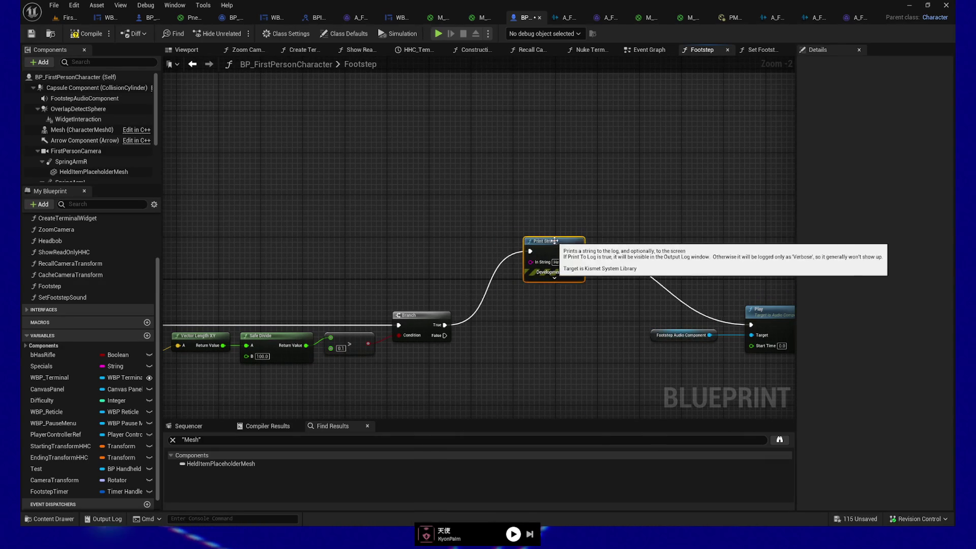
Step: Feed Print String an Append of 'current velocity is' and the Safe Divide speed result
click(558, 261)
text(cu)
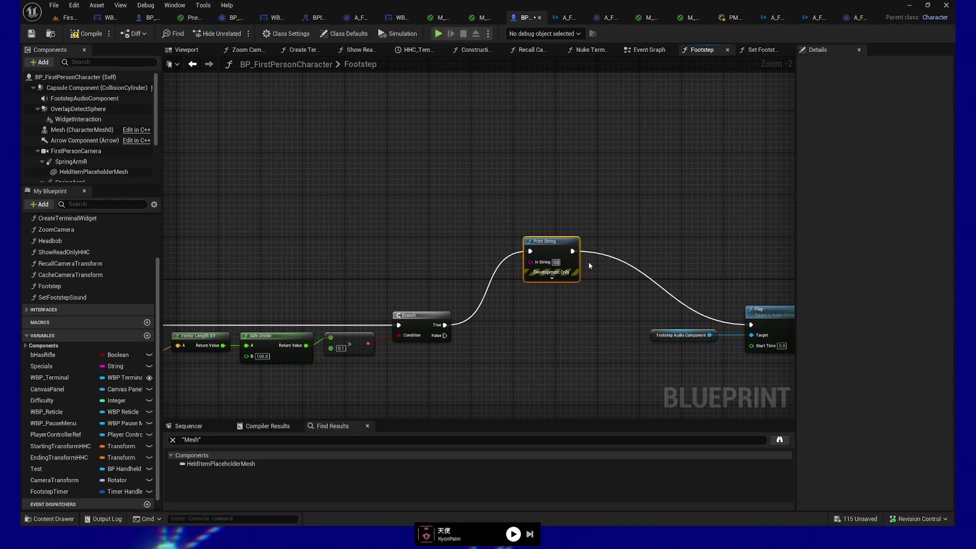
text(rrent velocity is)
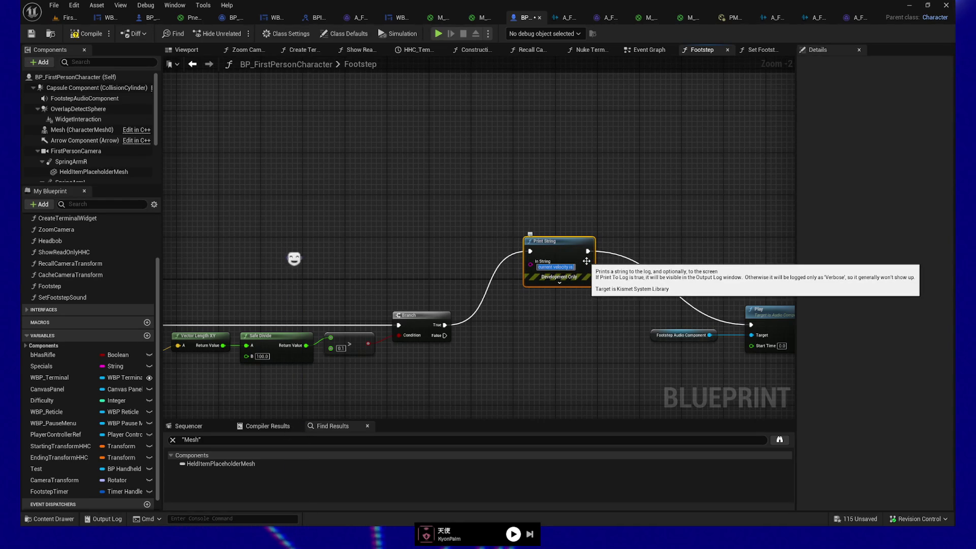
drag(530, 265, 356, 224)
text(appen)
key(Return)
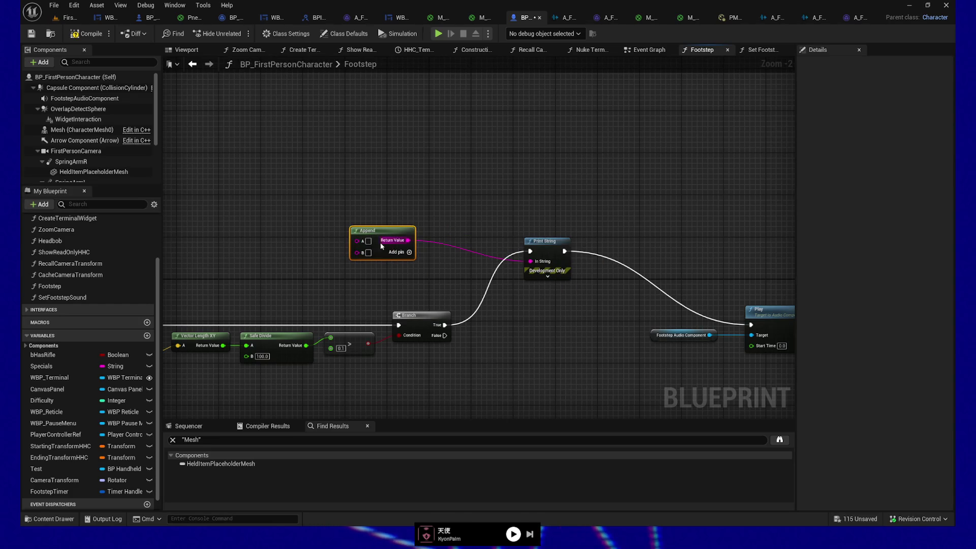
text(current velocity is)
mouse_move(356, 293)
mouse_down()
mouse_move(431, 294)
mouse_move(435, 308)
mouse_up()
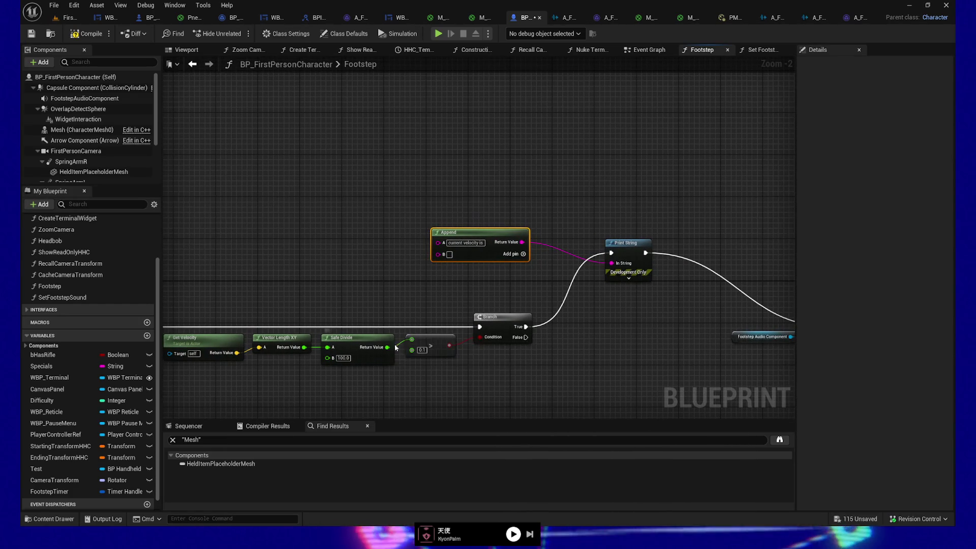
drag(389, 347, 437, 254)
drag(394, 287, 378, 249)
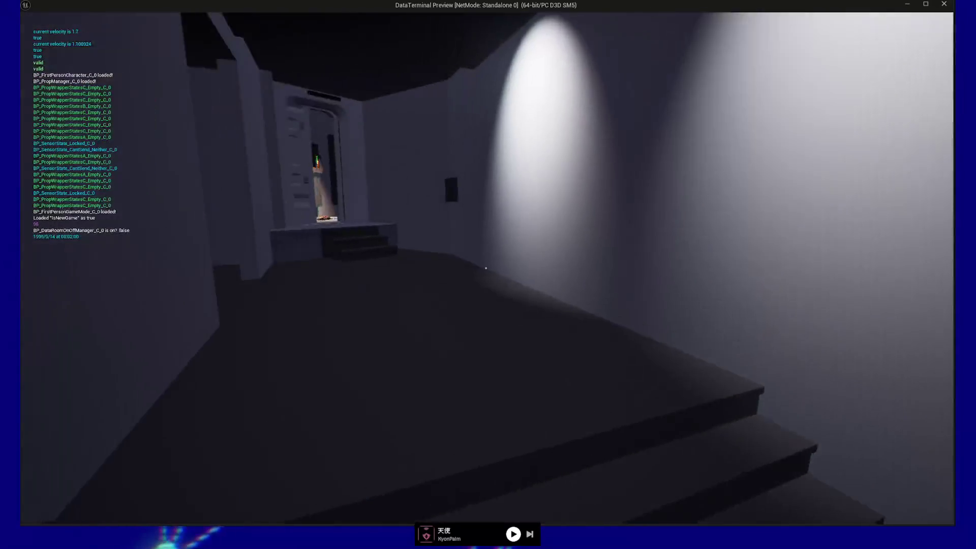
Step: Walk forward down the corridor, up the stairs and through the doorway to the wall
key(w)
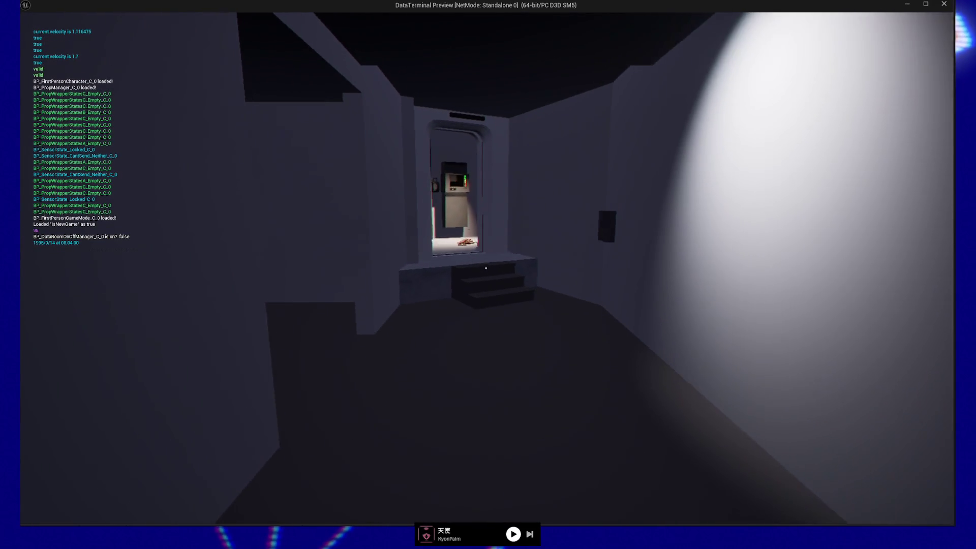
key(w)
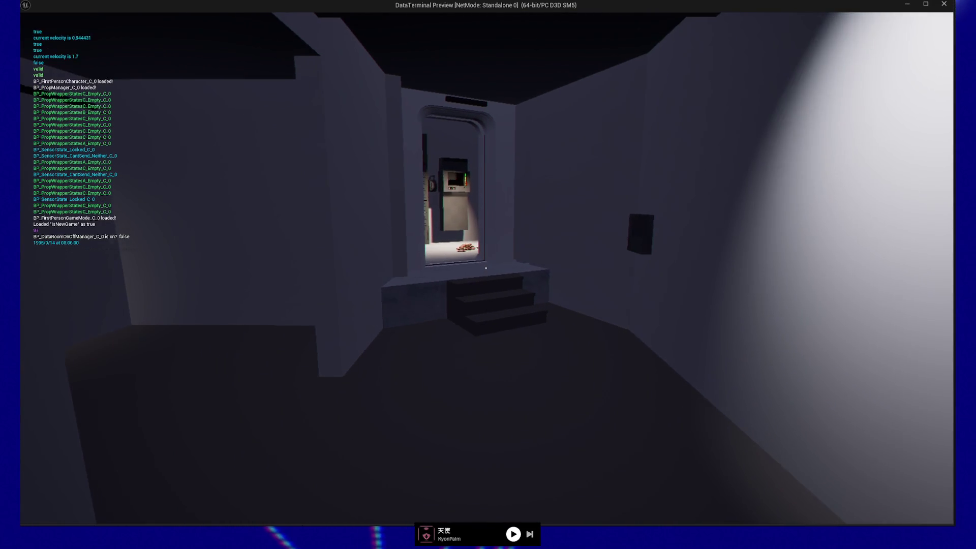
key(w)
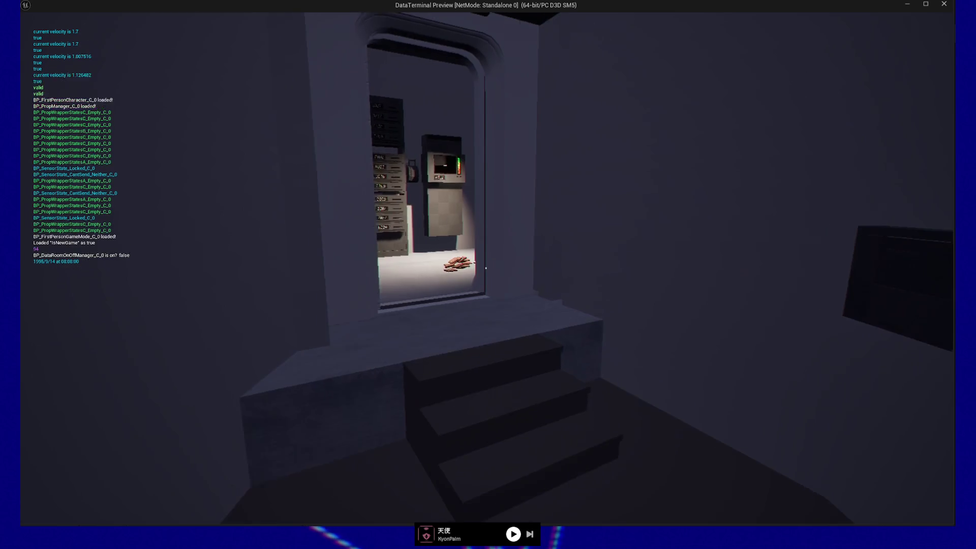
key(w)
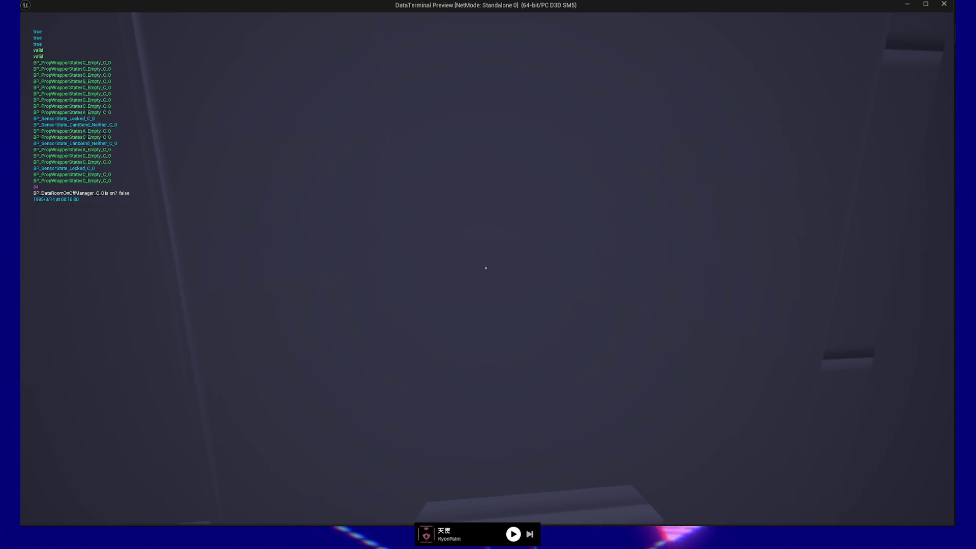
Step: Open the sliding door and walk past the server rack toward the scattered cards
click(485, 267)
key(w)
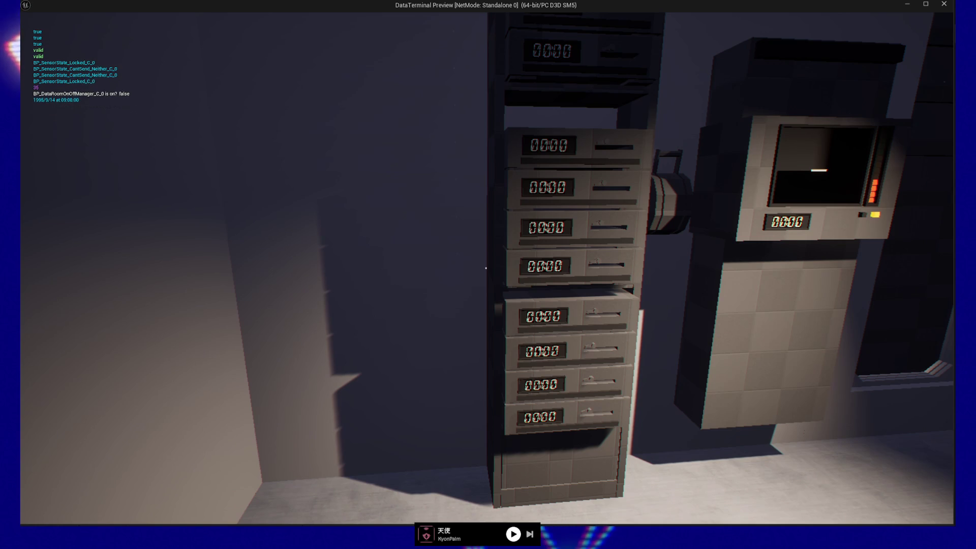
key(w)
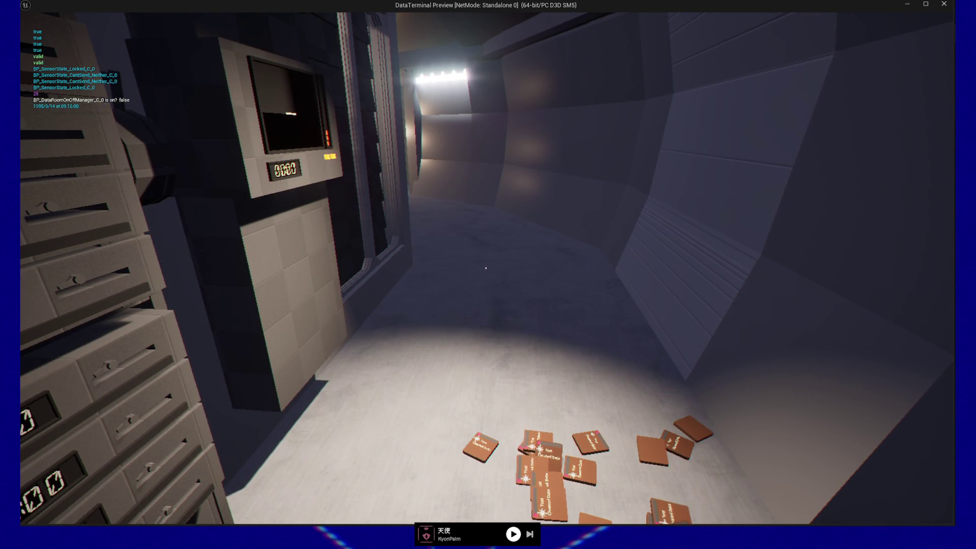
Step: Quit the standalone preview and pan the Footstep graph to the Play node
mouse_move(485, 406)
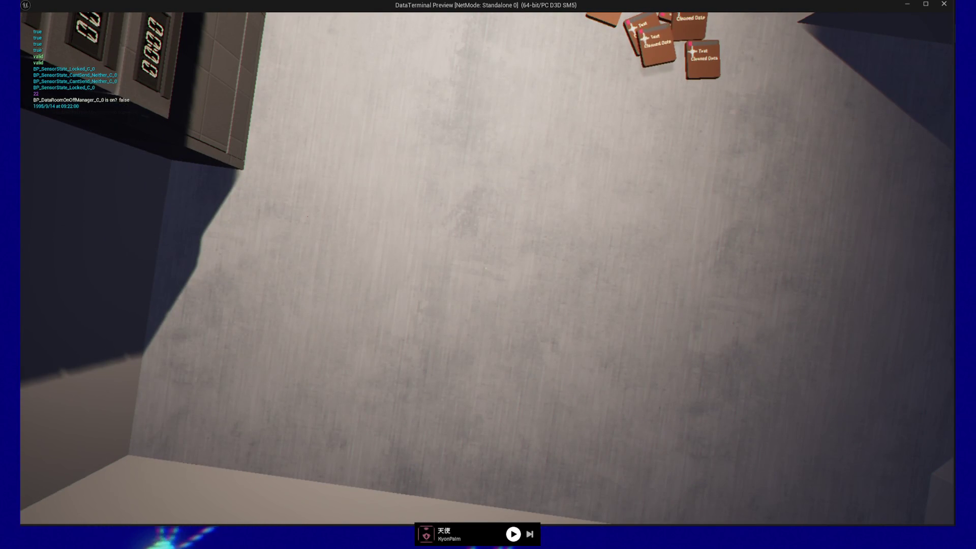
mouse_move(488, 274)
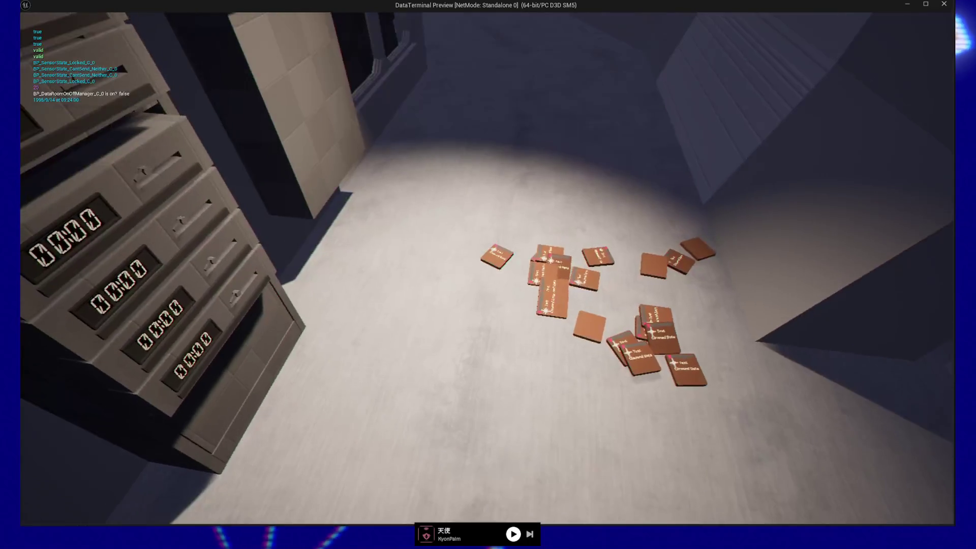
key(Escape)
click(486, 416)
mouse_move(590, 325)
mouse_down()
mouse_move(464, 236)
mouse_move(316, 247)
mouse_up()
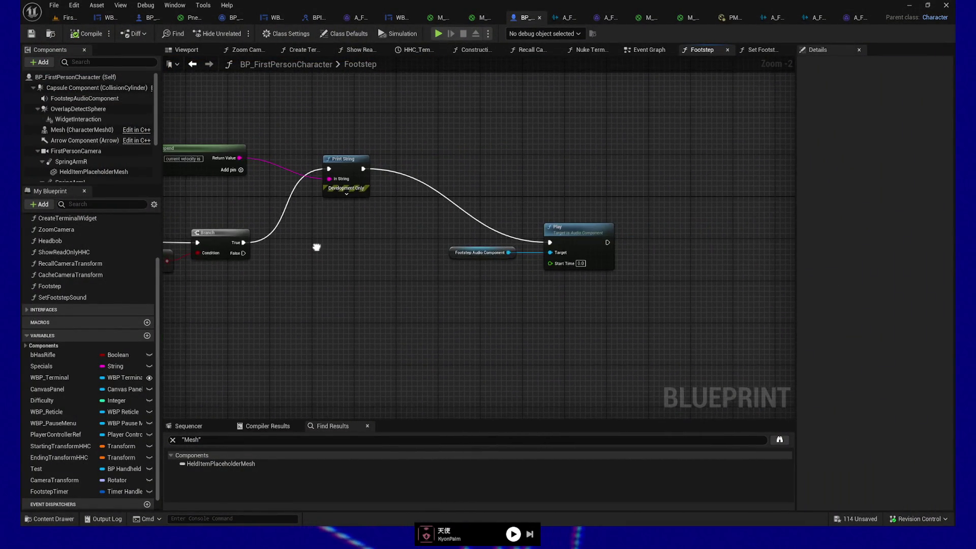
Step: Put an F9 breakpoint on the footstep Play node and Play From Here on the corridor floor
click(561, 232)
key(F9)
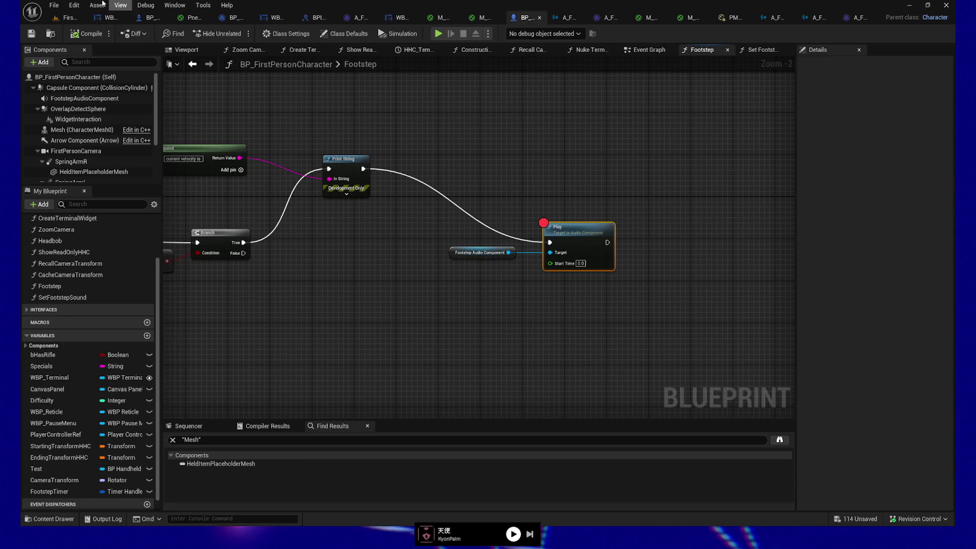
click(66, 18)
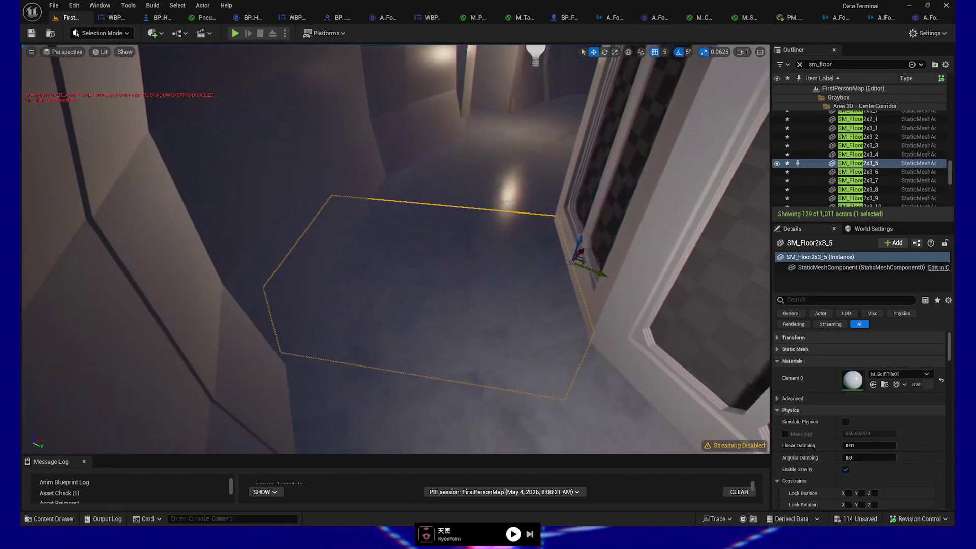
right_click(437, 377)
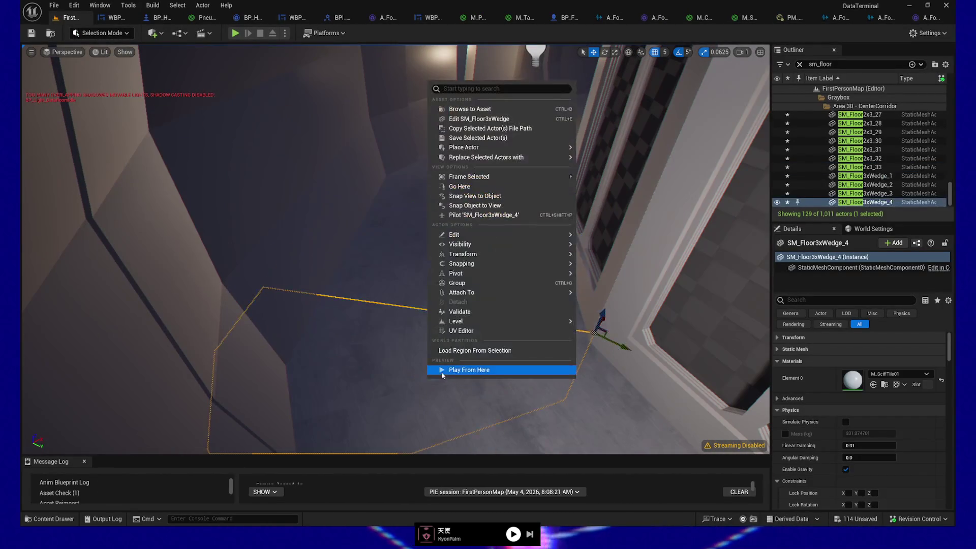
click(460, 370)
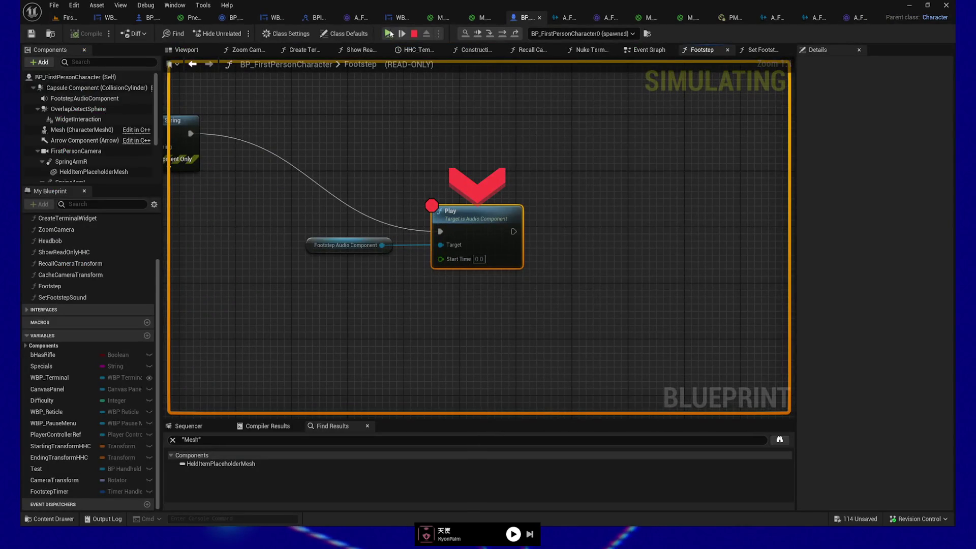
Step: Select the audio component and Play nodes at the breakpoint, then resume the session
click(389, 33)
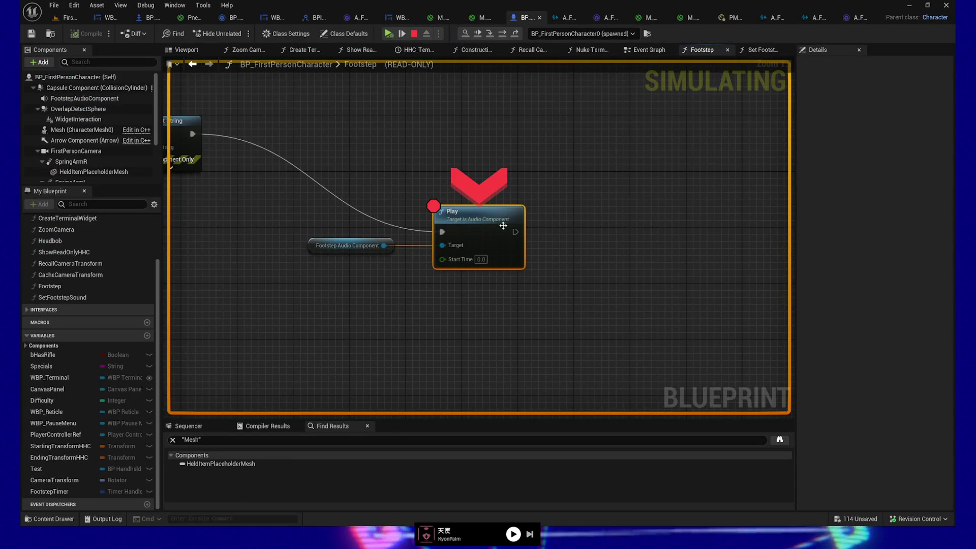
drag(348, 189, 563, 339)
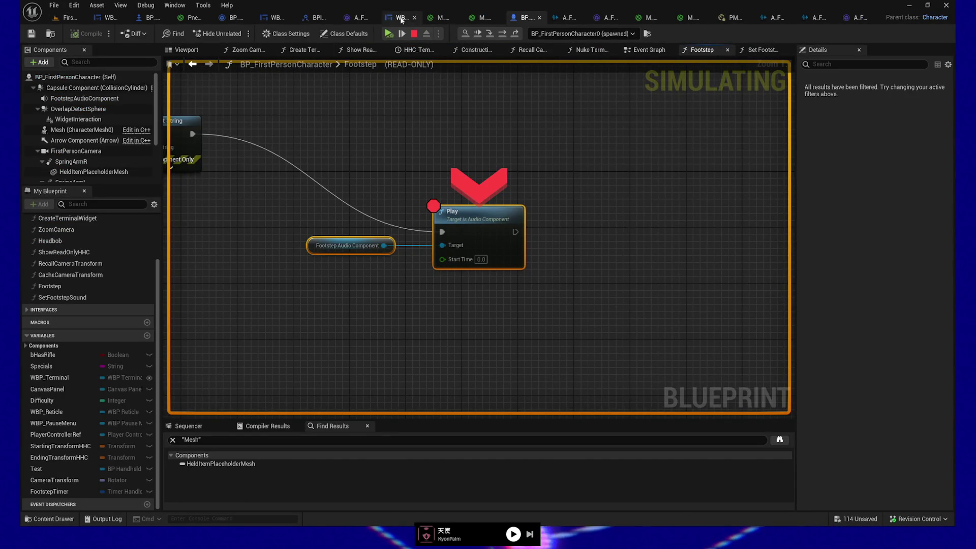
click(388, 34)
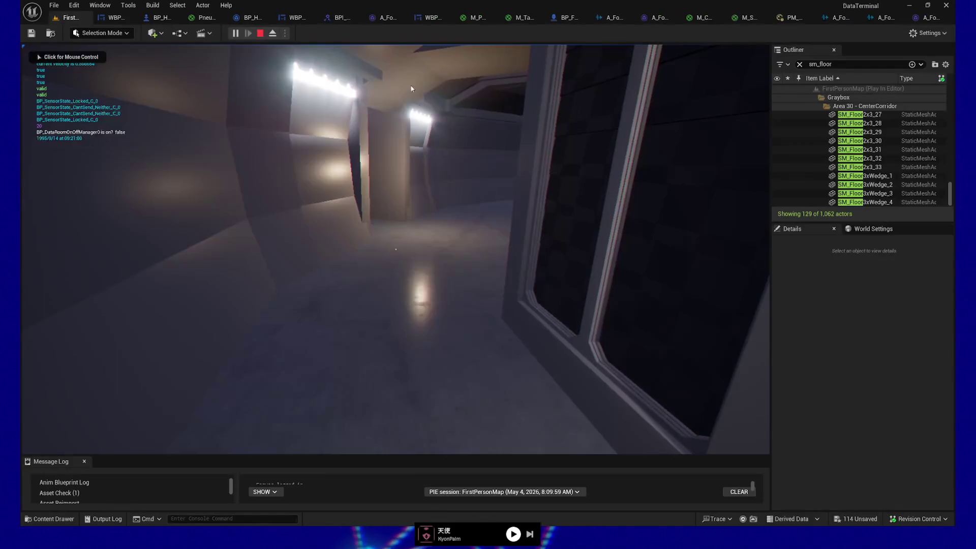
Step: Return to the game, QUIT from the Esc menu, and go back to BP_FirstPersonCharacter's Footstep graph
key(F5)
click(438, 159)
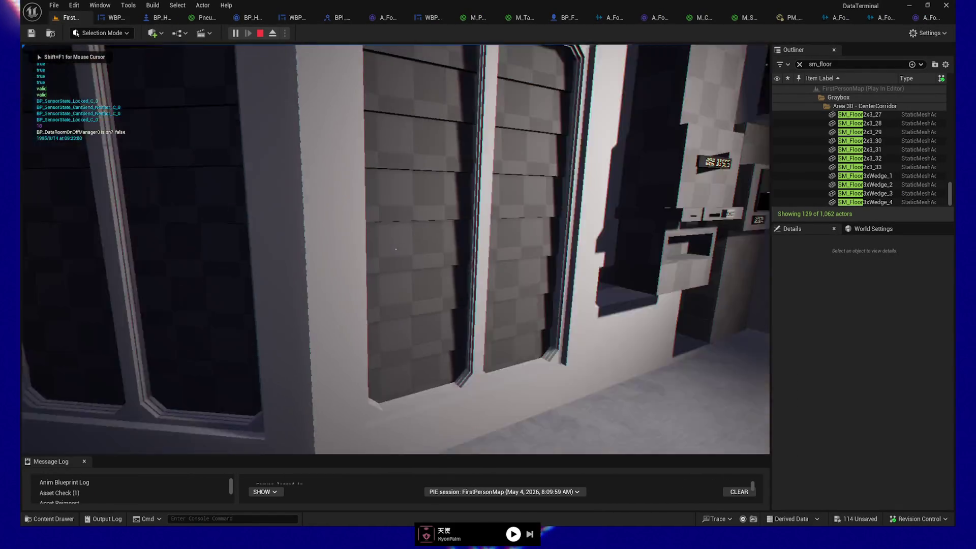
key(Escape)
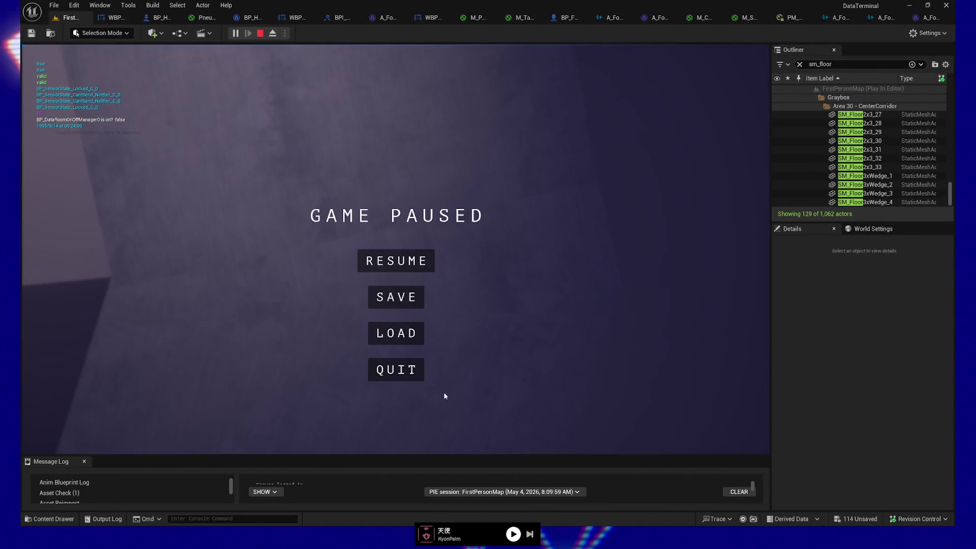
click(401, 368)
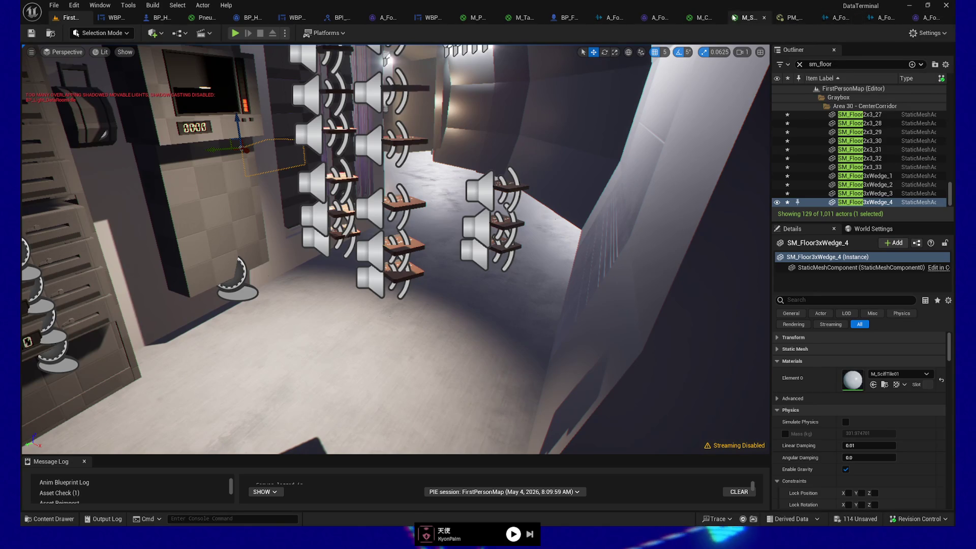
click(563, 18)
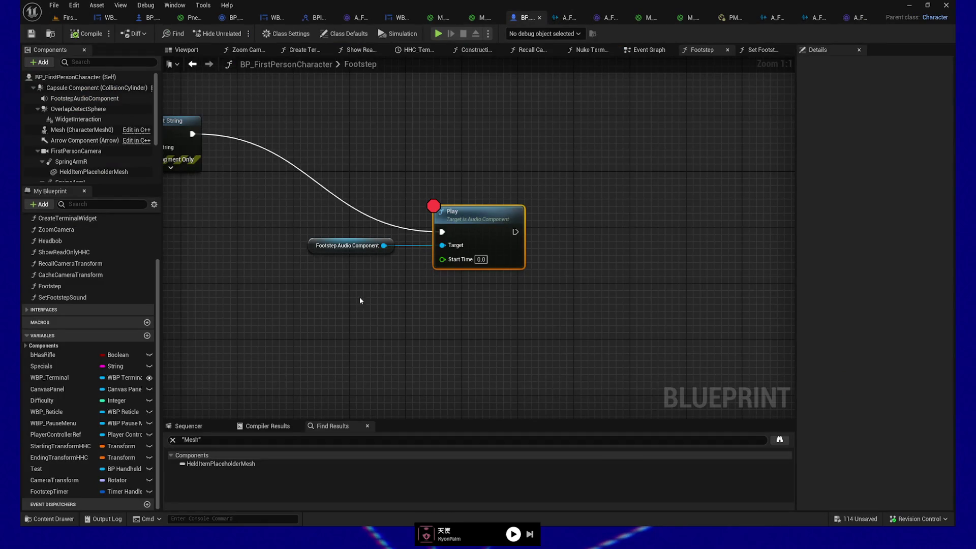
Step: Move the Footstep Audio Component node lower and bring the Branch and Append nodes into view
mouse_move(345, 251)
mouse_down()
mouse_move(311, 325)
mouse_move(317, 340)
mouse_up()
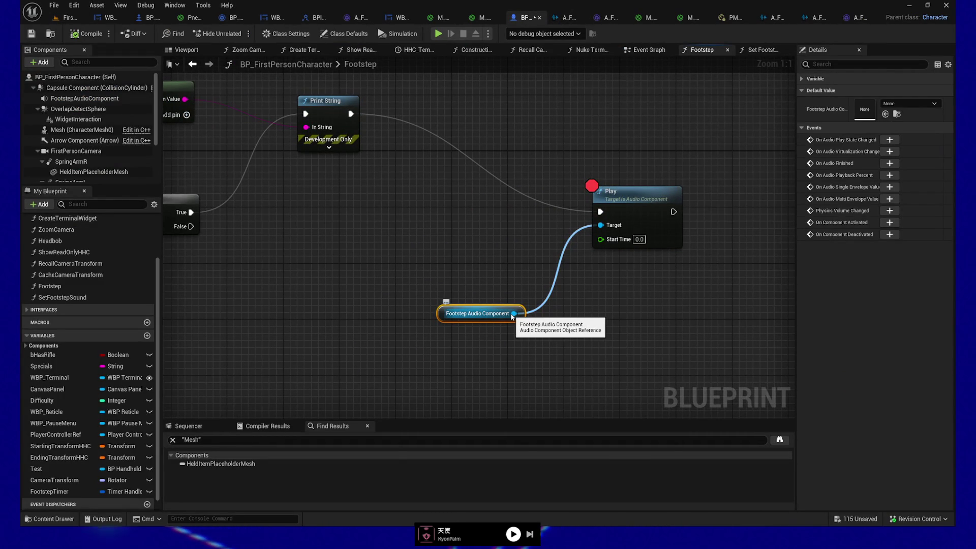
drag(513, 314, 645, 328)
click(642, 284)
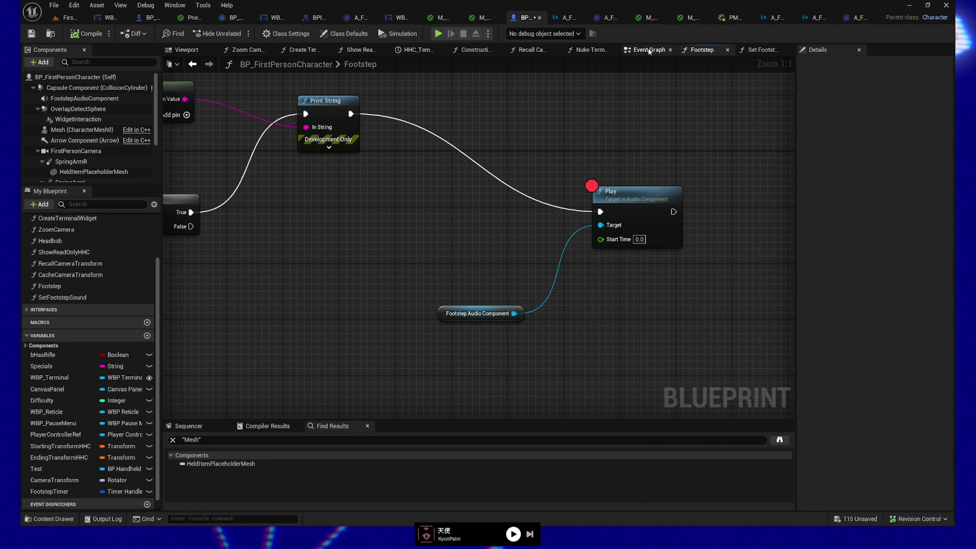
mouse_move(428, 207)
mouse_down()
mouse_move(648, 203)
mouse_move(603, 260)
mouse_move(682, 211)
mouse_move(435, 274)
mouse_move(322, 291)
mouse_up()
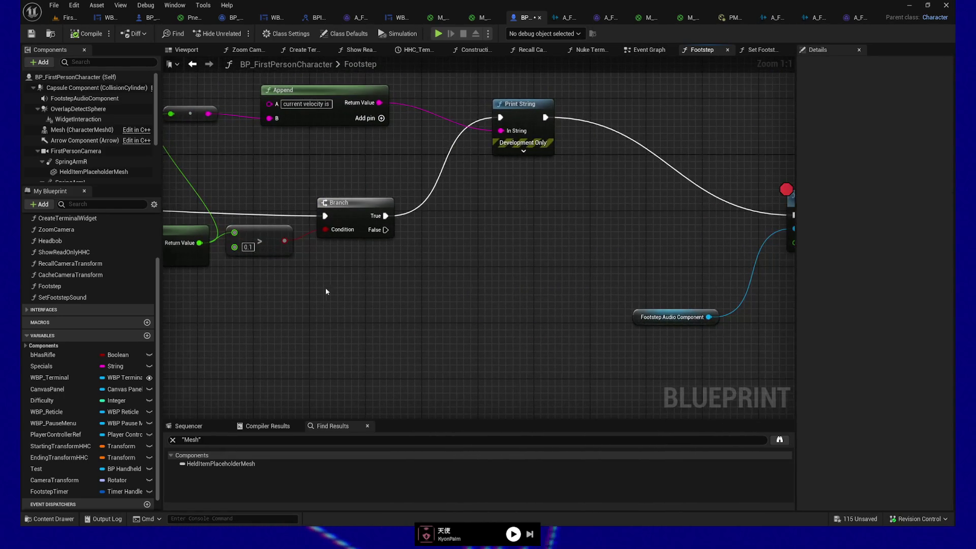
Step: Duplicate the Footstep Audio Component, add Stop wired from Branch False, compile, and start playing
drag(574, 292, 676, 358)
key(ctrl+c)
key(ctrl+v)
mouse_move(400, 309)
mouse_down()
mouse_move(327, 315)
mouse_move(436, 297)
mouse_up()
text(stop)
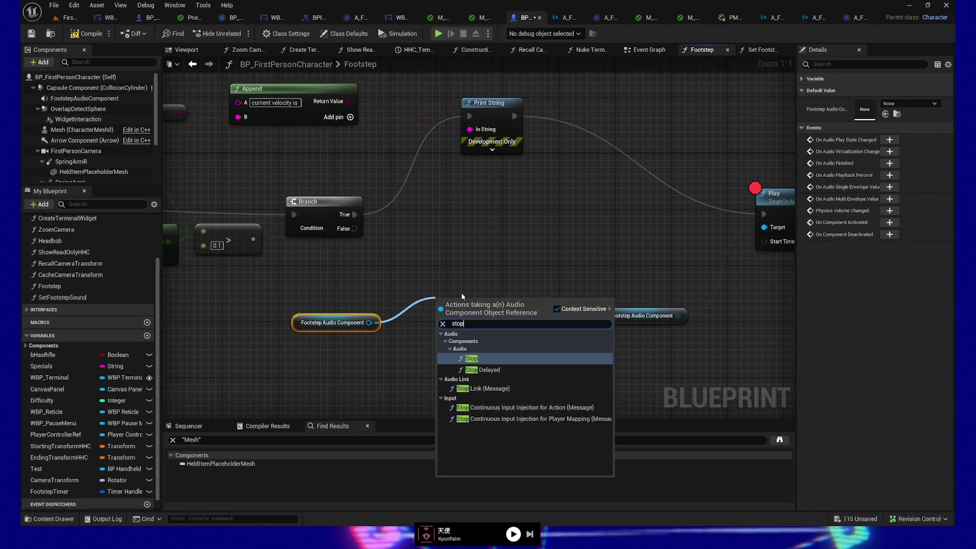
click(471, 359)
mouse_move(355, 228)
mouse_down()
mouse_move(448, 325)
mouse_move(441, 319)
mouse_up()
click(85, 33)
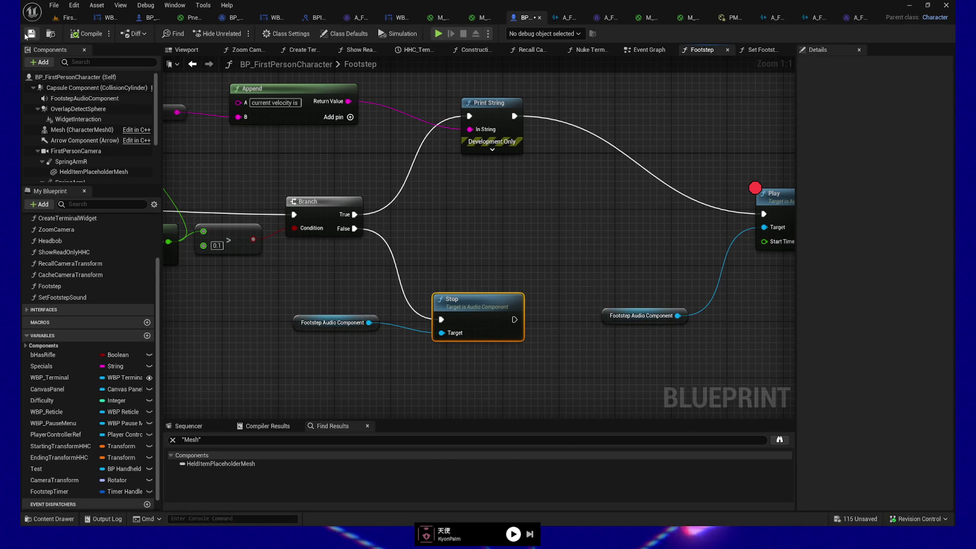
click(437, 33)
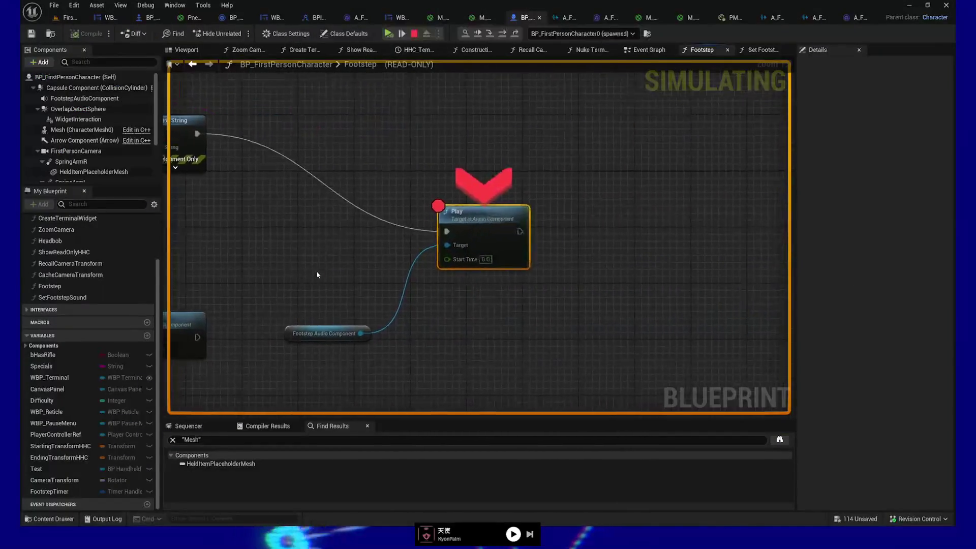
Step: Remove the Play breakpoint, resume, and walk up the stairs through the data room past the terminal
key(F9)
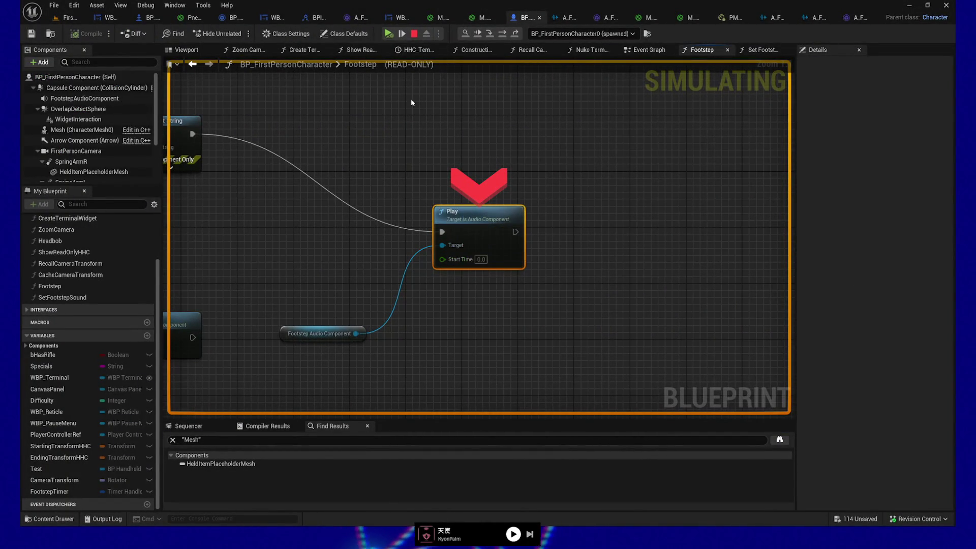
click(387, 33)
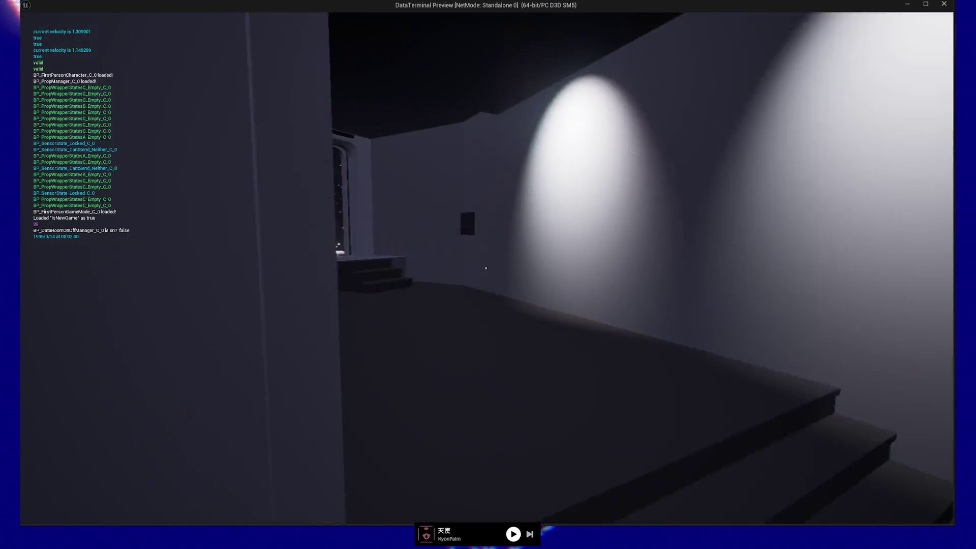
key(w)
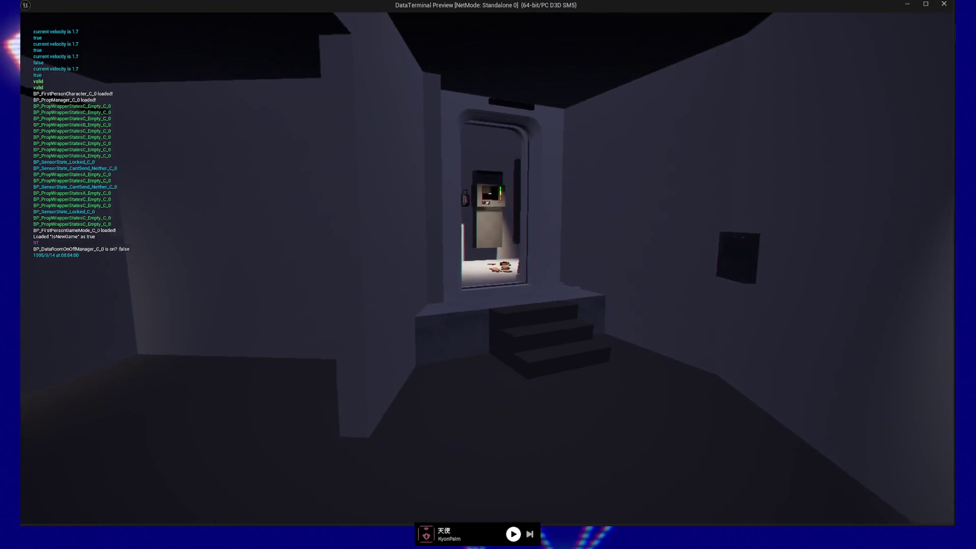
key(w)
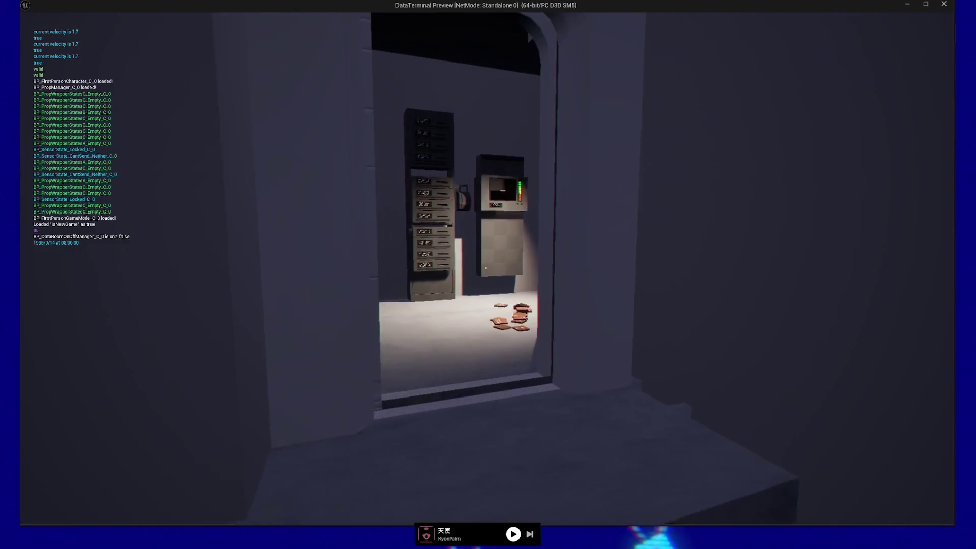
key(w)
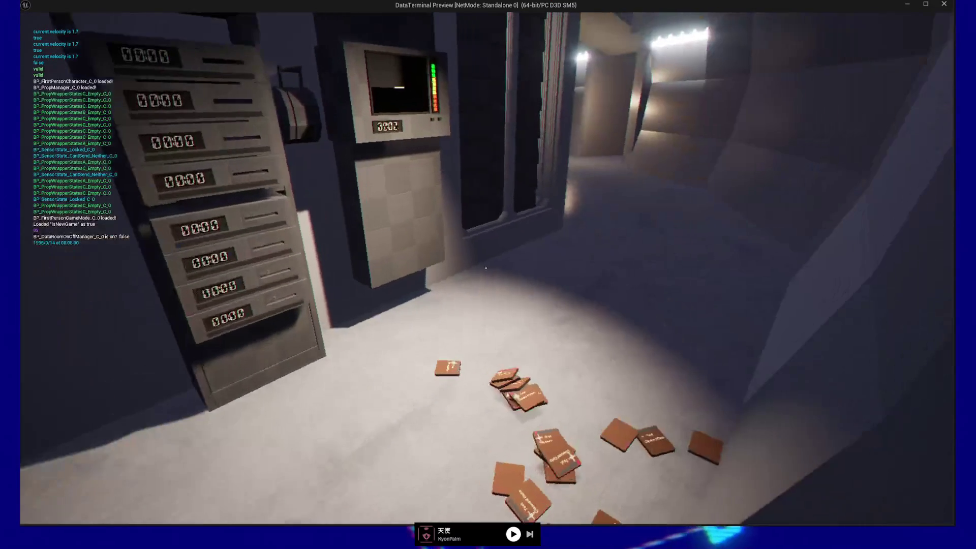
key(w)
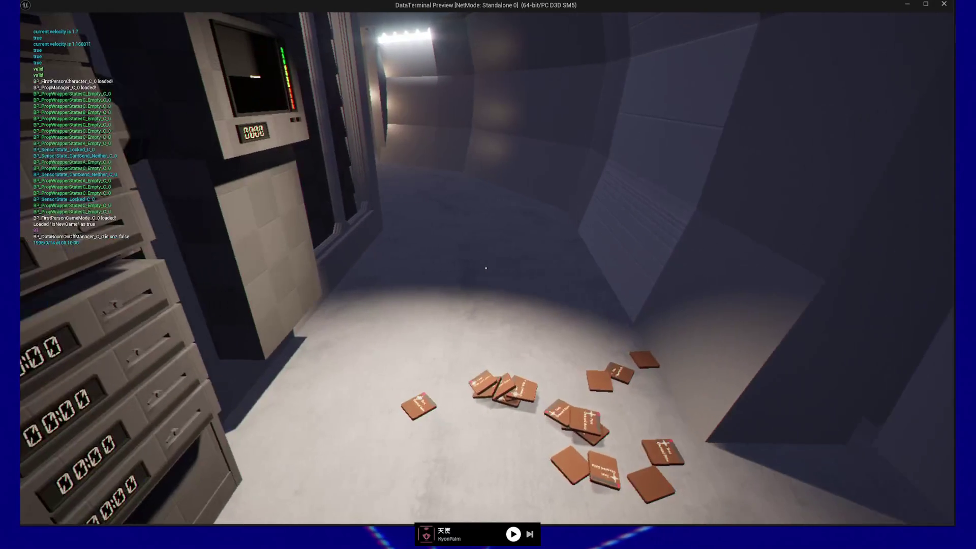
key(w)
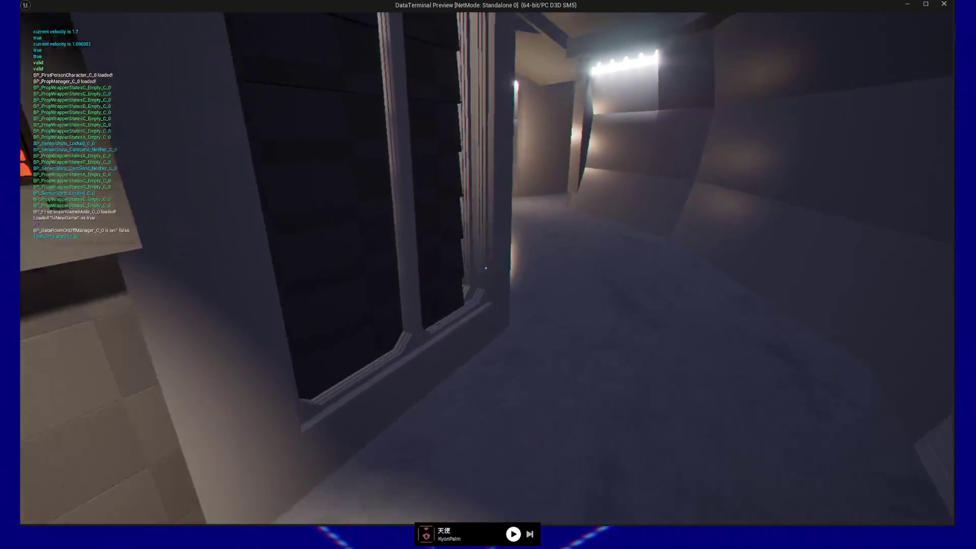
key(w)
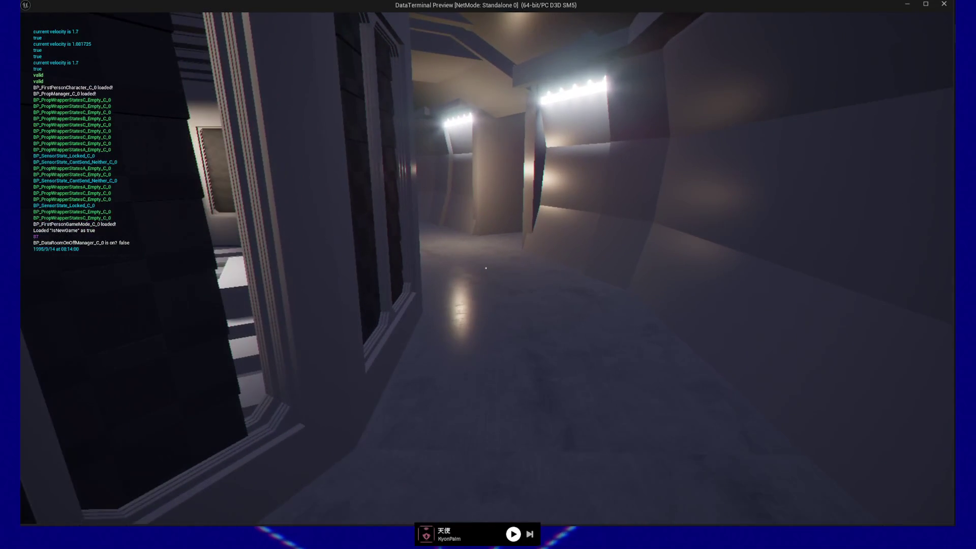
Step: Keep walking through the lit and darker corridors toward the door
key(w)
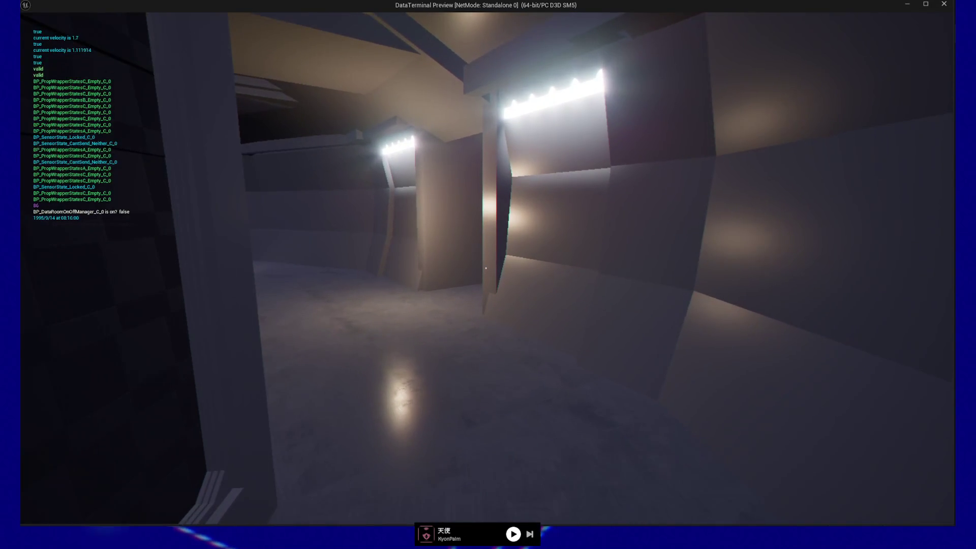
key(w)
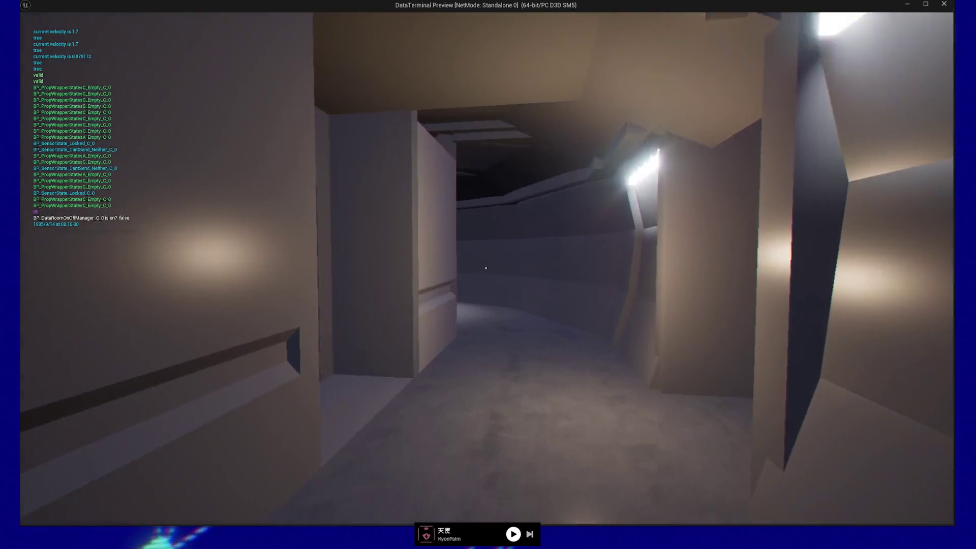
key(w)
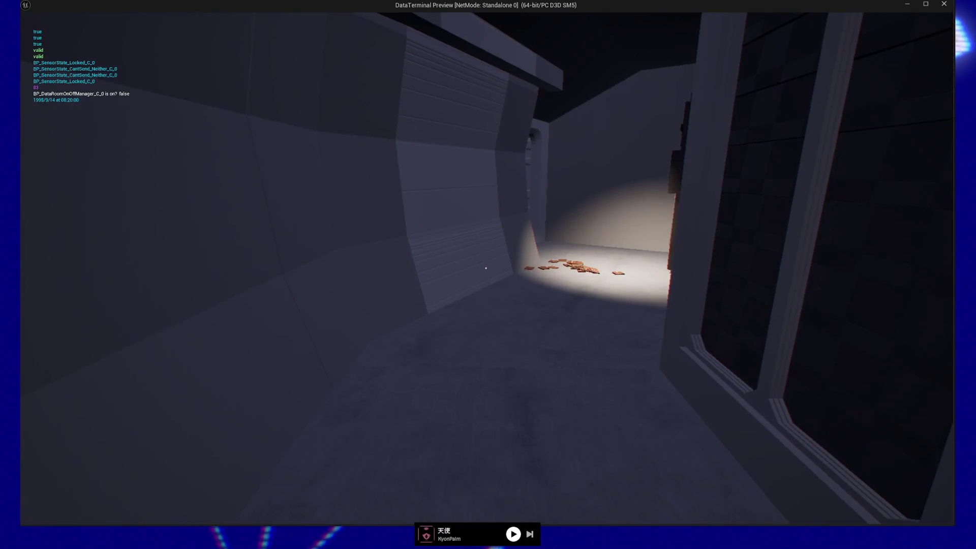
key(w)
key(w)
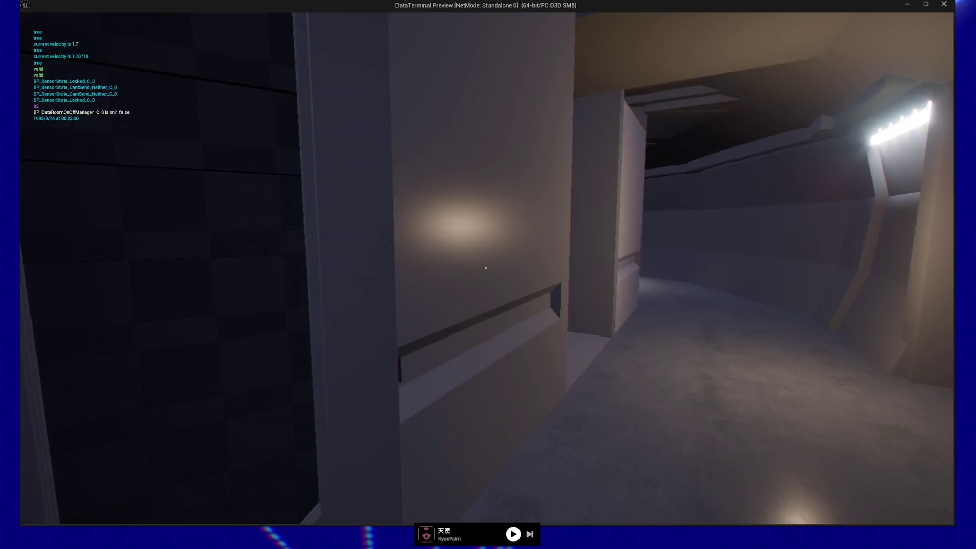
key(w)
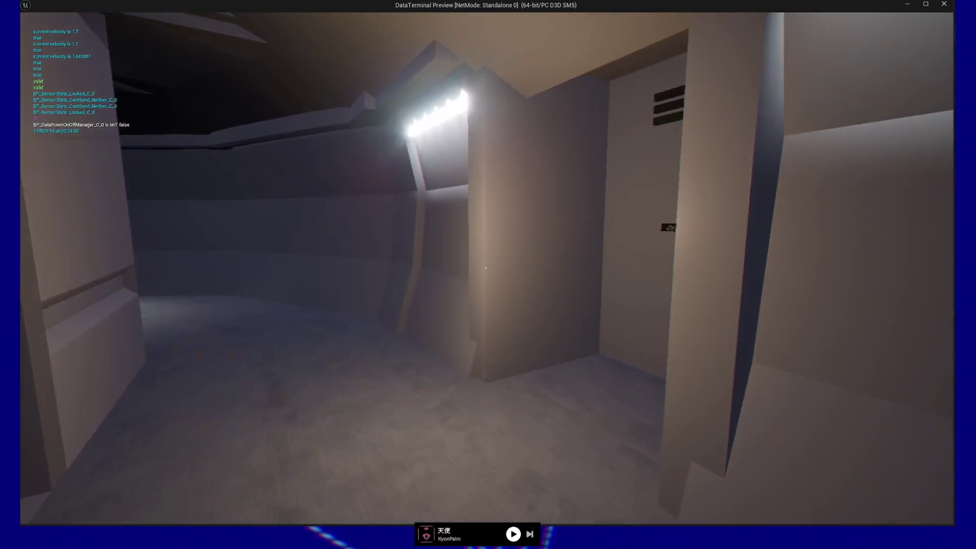
key(w)
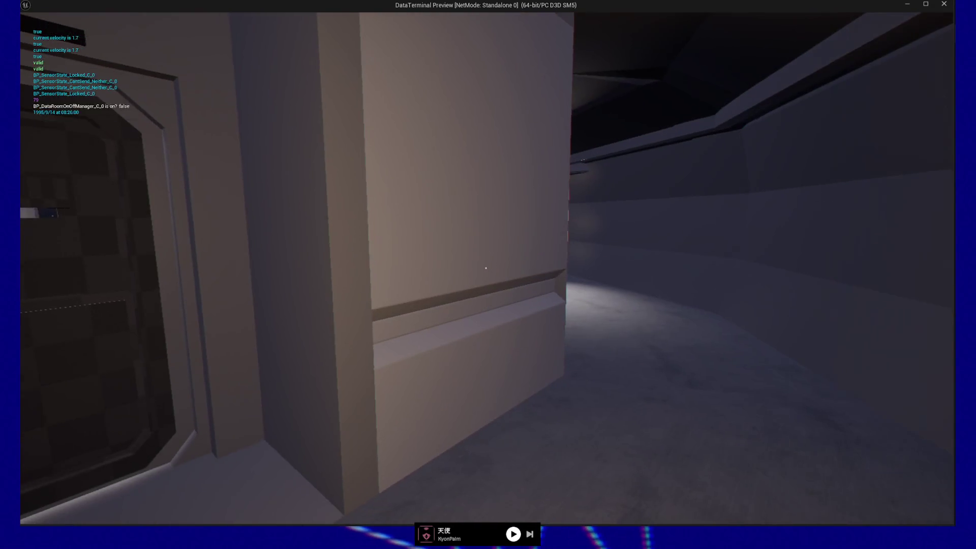
key(w)
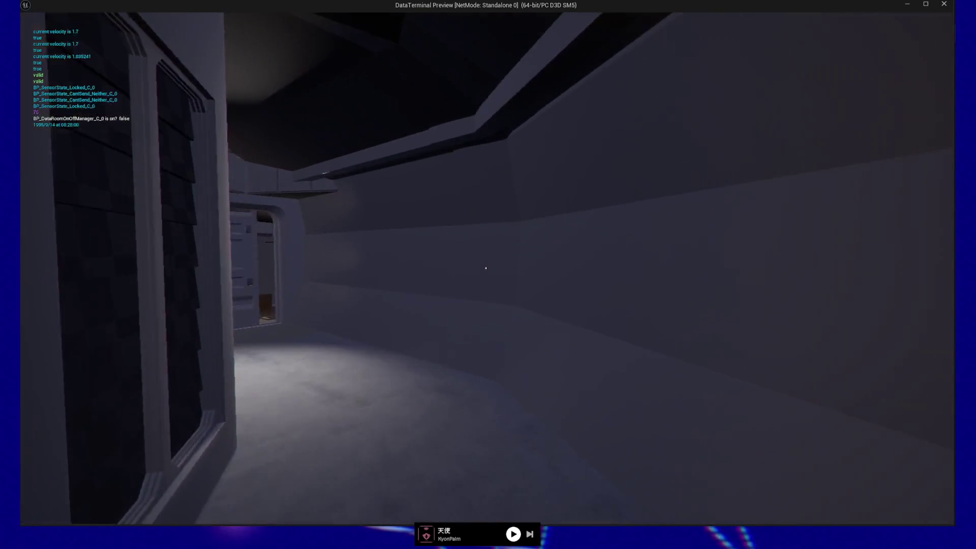
key(w)
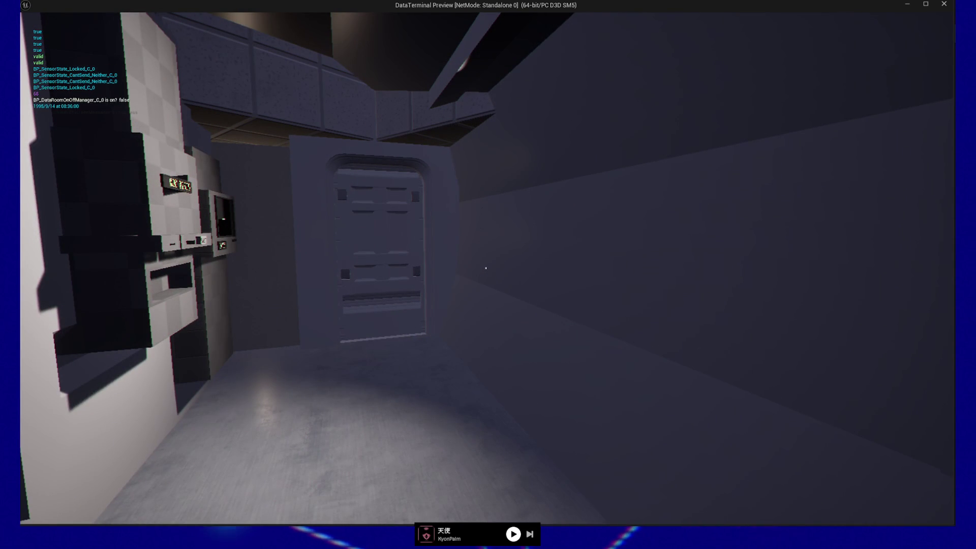
Step: Walk through the open doorway and along the bending lit corridor toward a door
key(w)
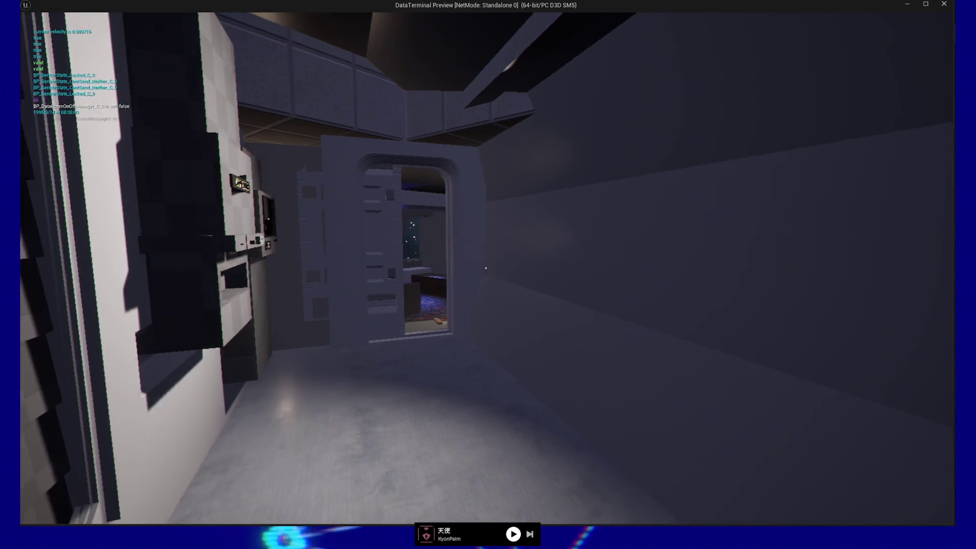
key(w)
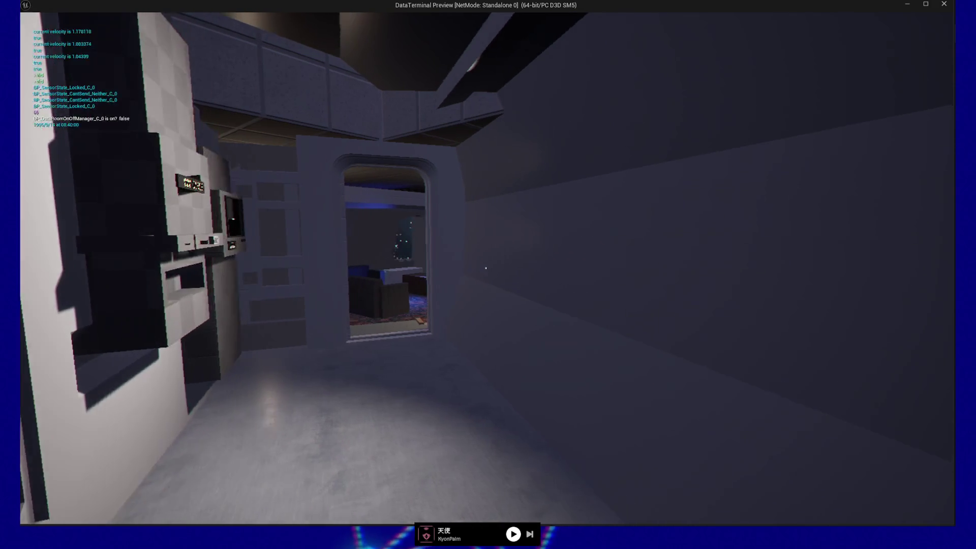
key(w)
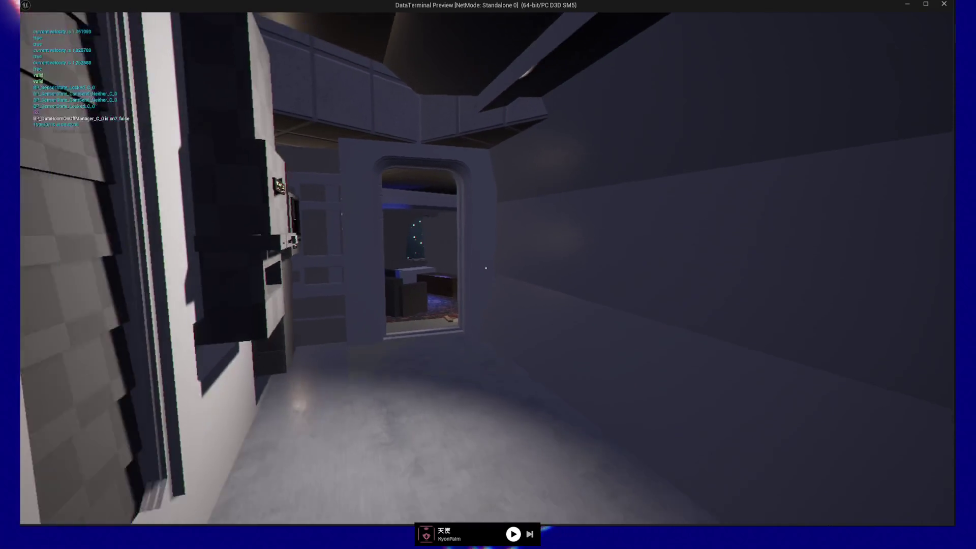
key(w)
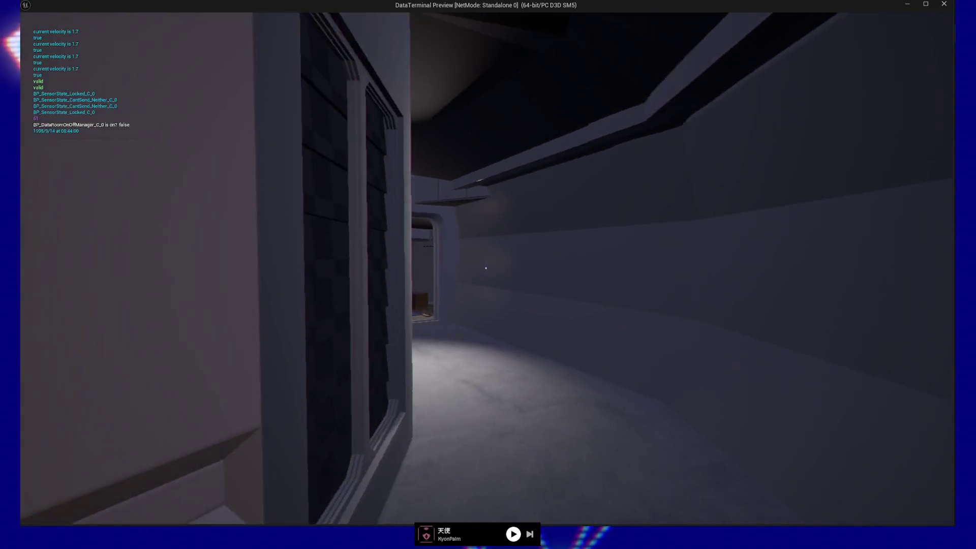
key(w)
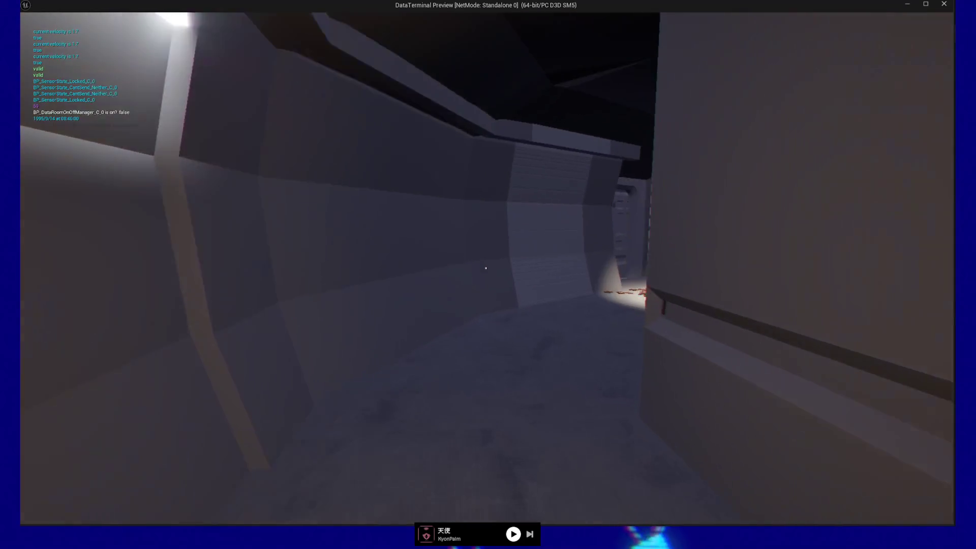
key(w)
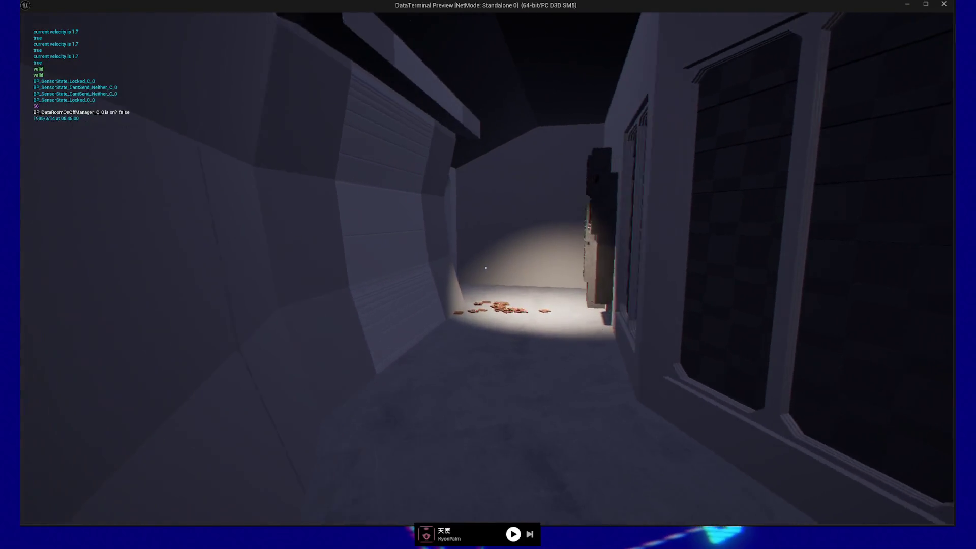
key(w)
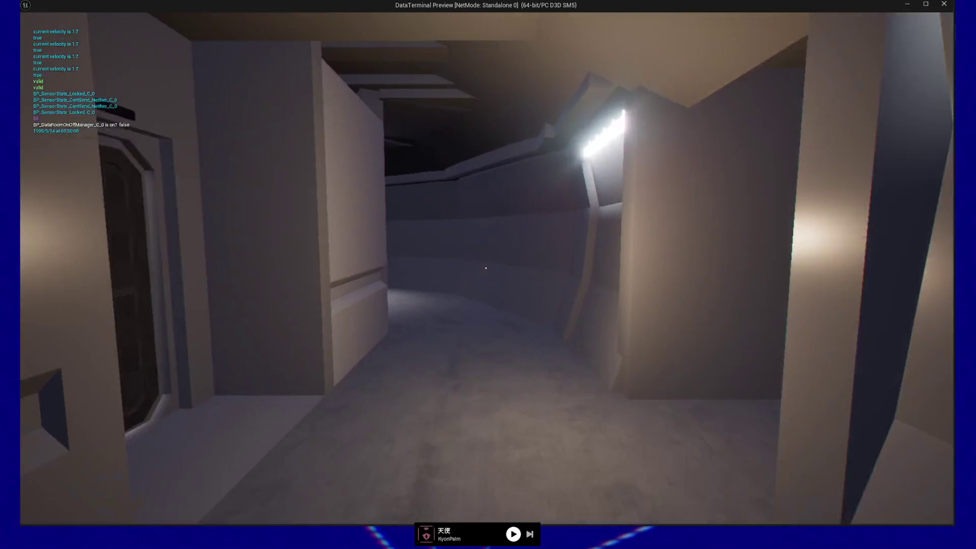
key(w)
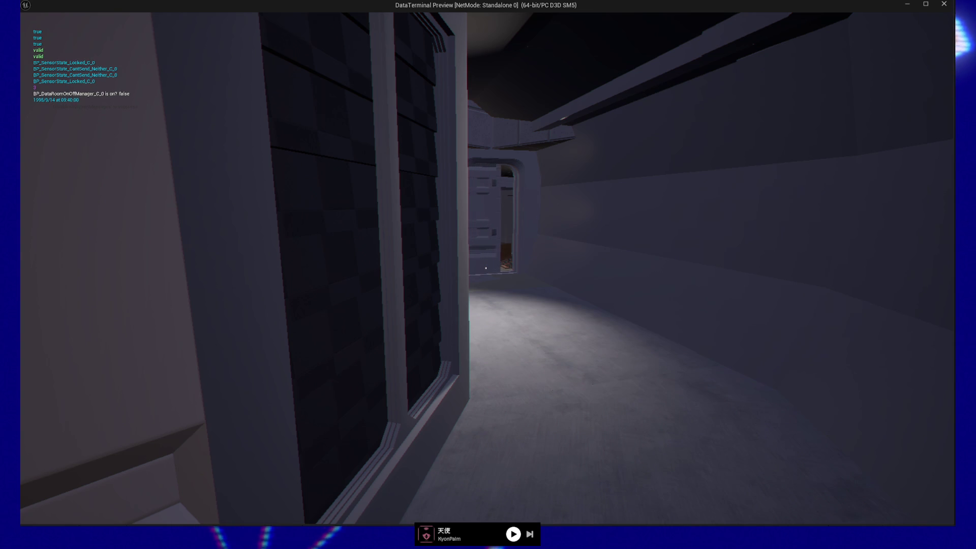
Step: Sidestep down the corridor, visit the RESET counter room, and walk up to the disc cabinet
mouse_move(486, 268)
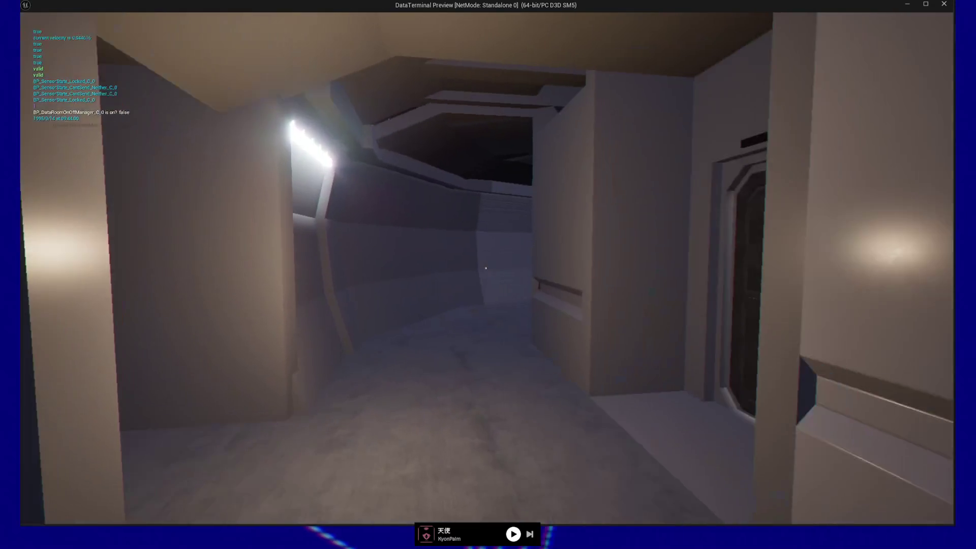
key(d)
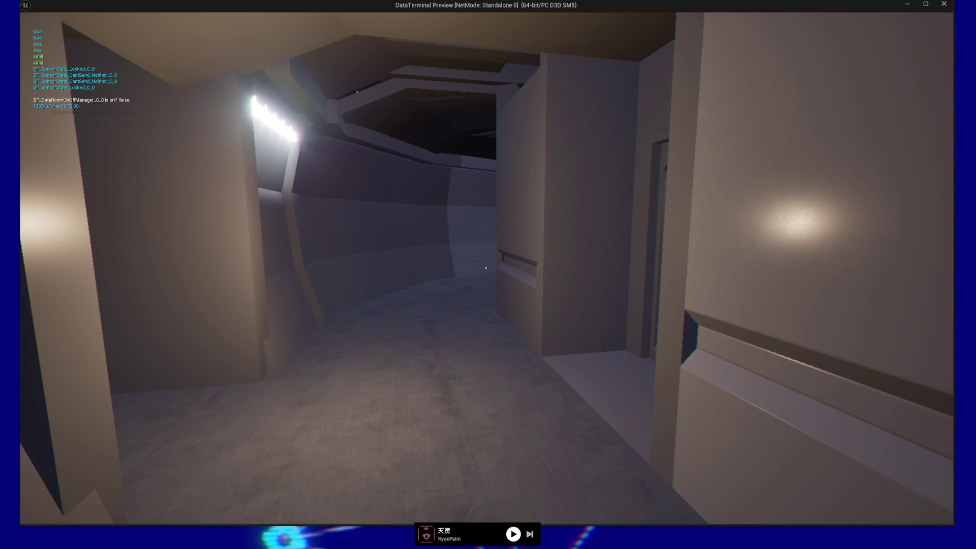
key(w)
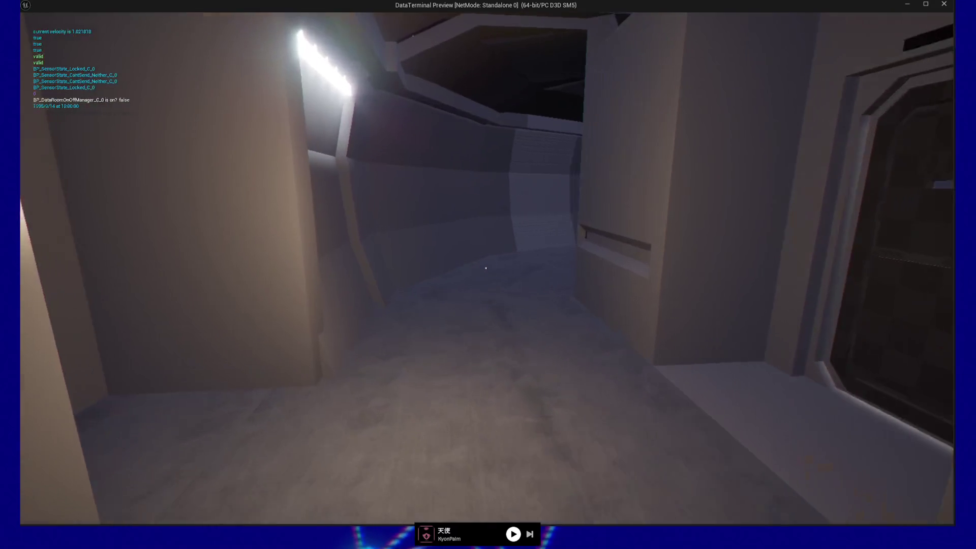
key(w)
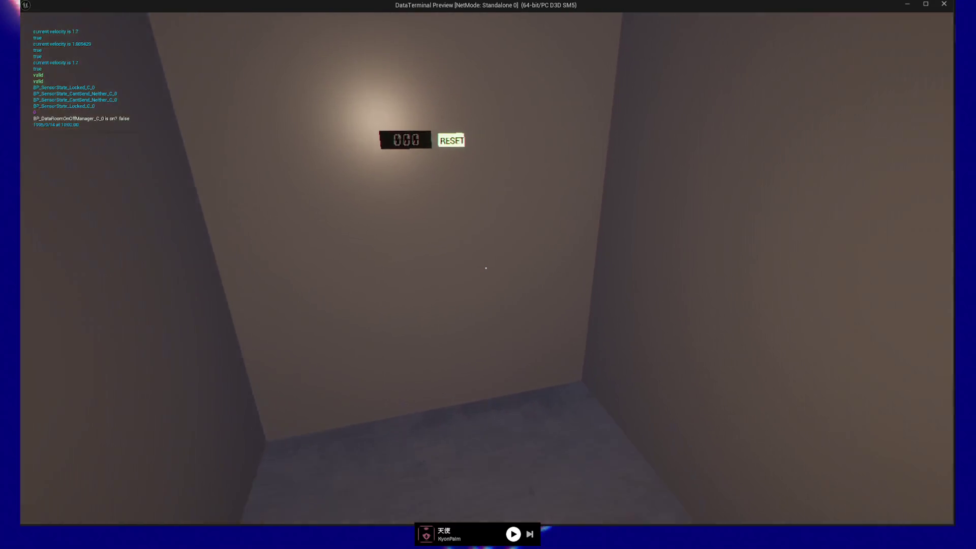
key(w)
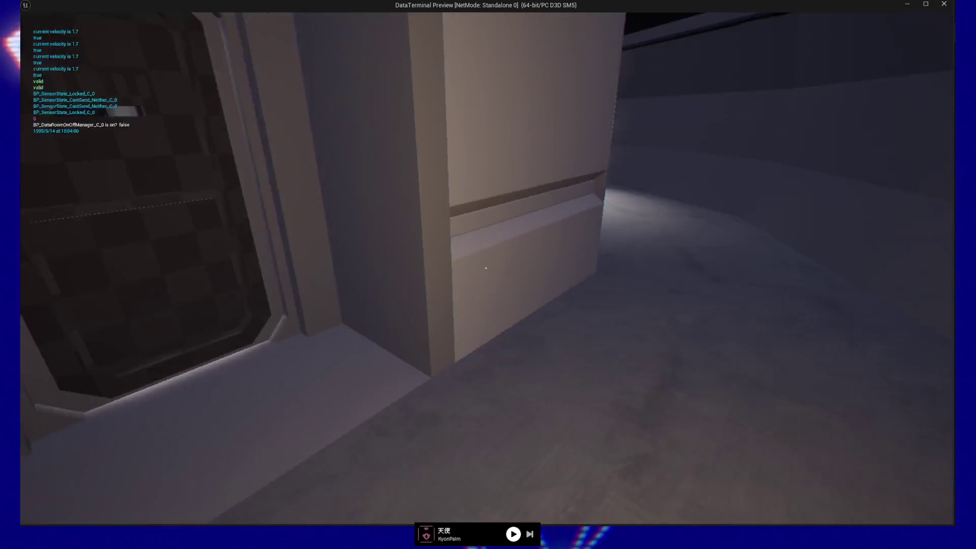
key(w)
key(w)
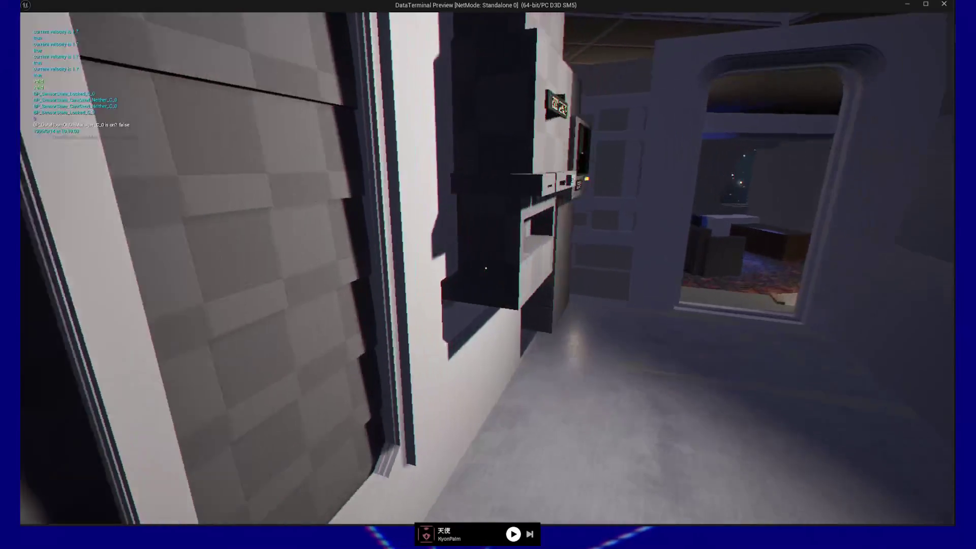
key(w)
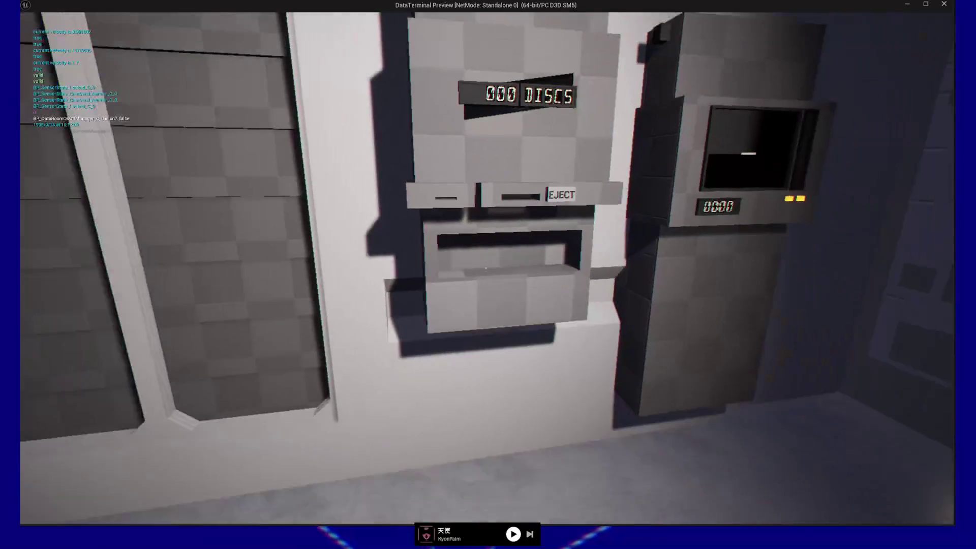
mouse_move(485, 265)
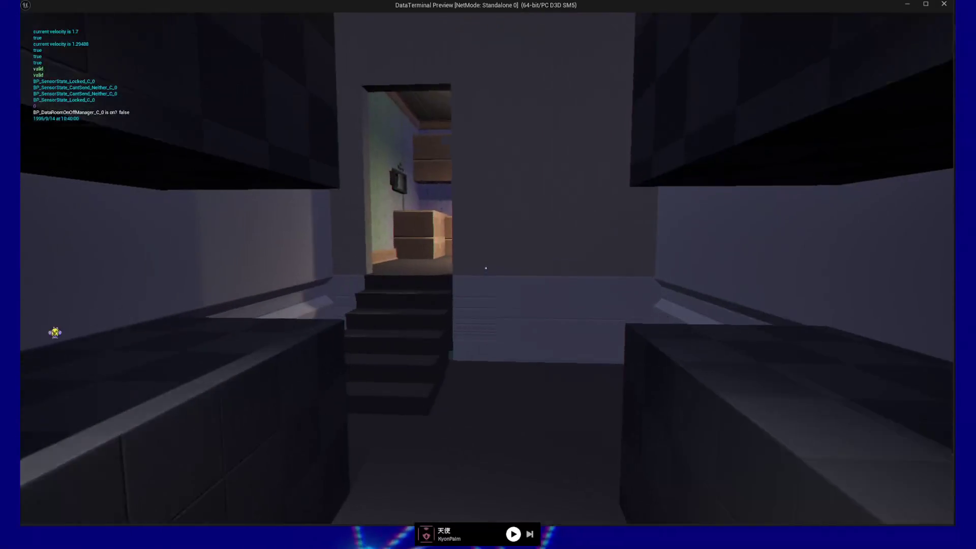
Step: Climb into the living room, walk around the counter, and back onto the upper step
key(w)
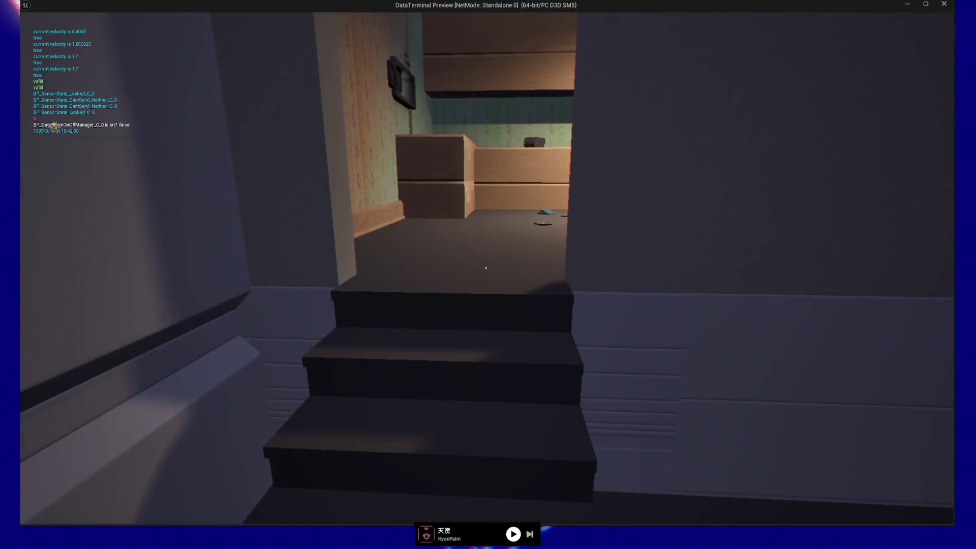
key(w)
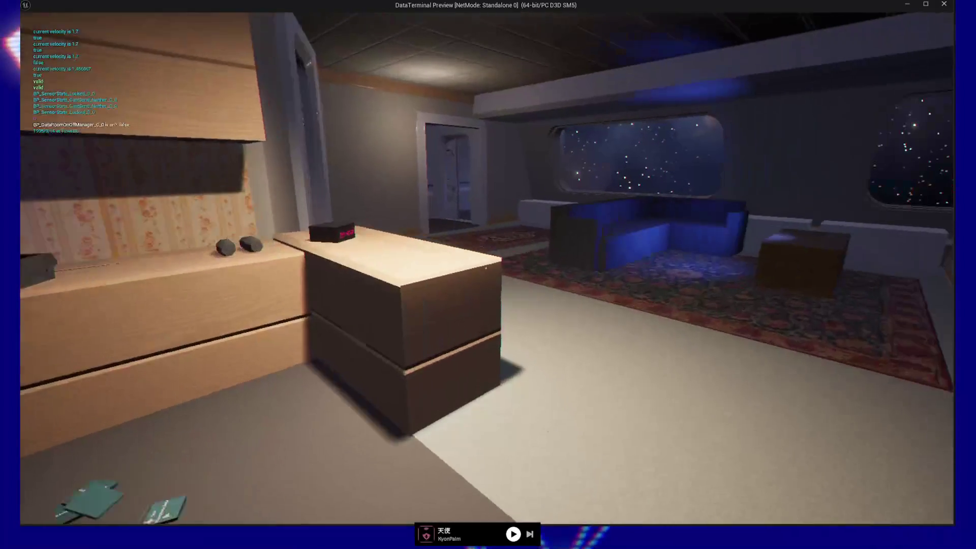
key(w)
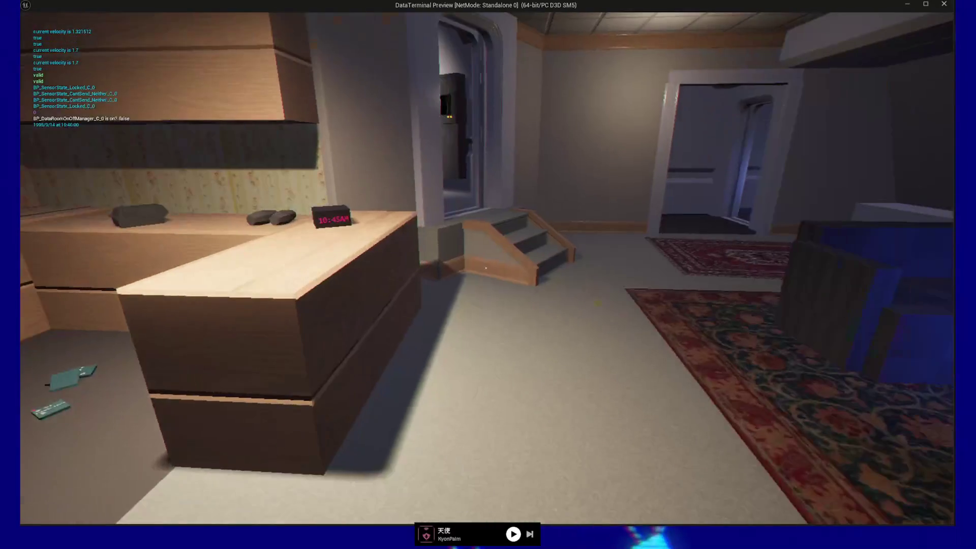
key(s)
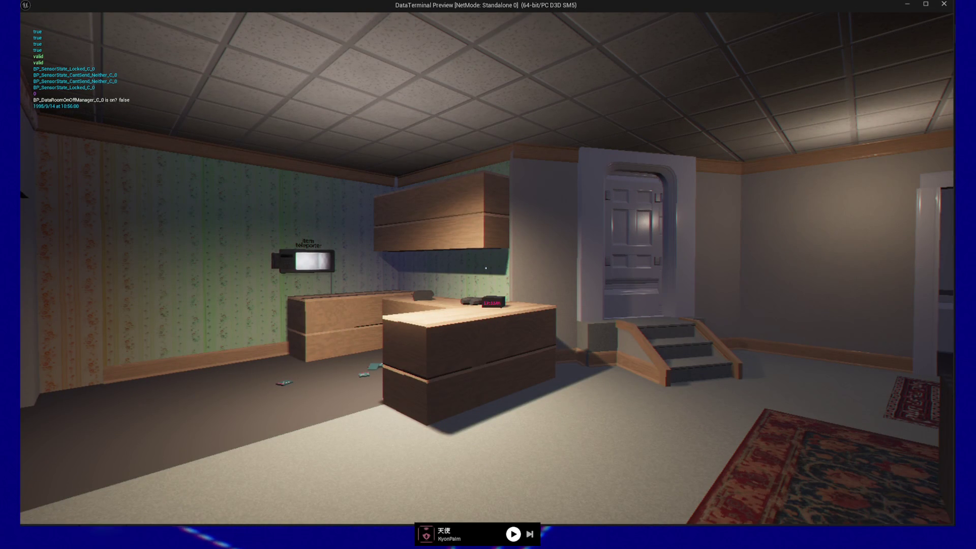
key(w)
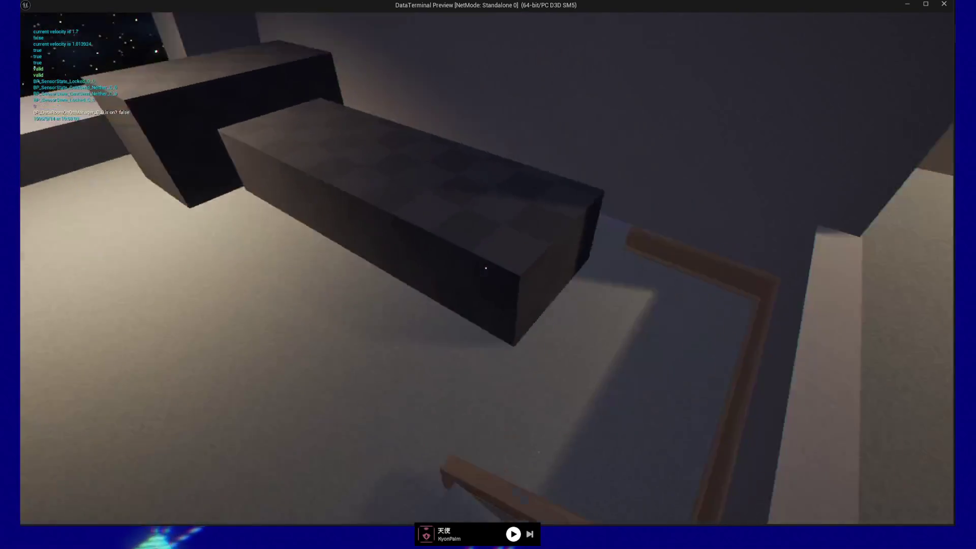
key(s)
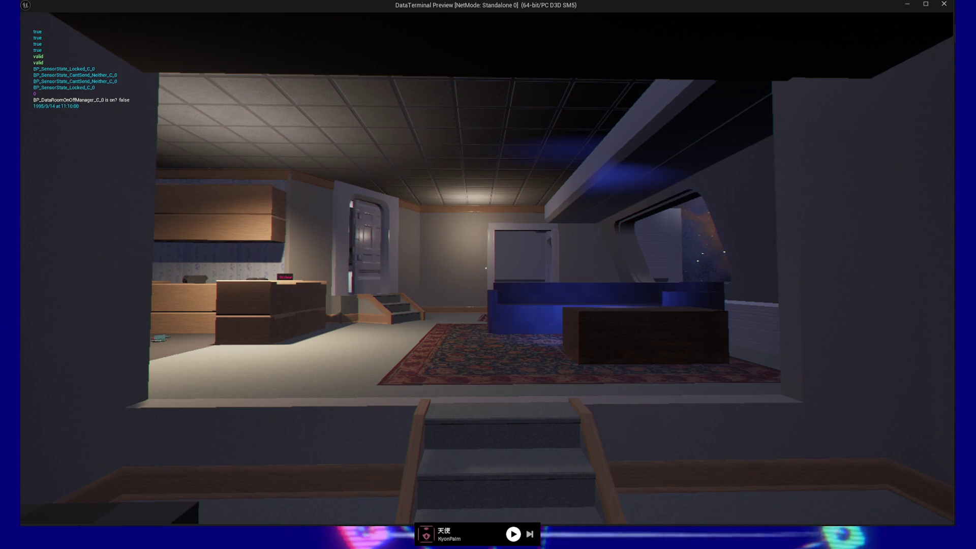
Step: Walk down and back up the steps, sidestep right watching velocity, then pause the game
key(w)
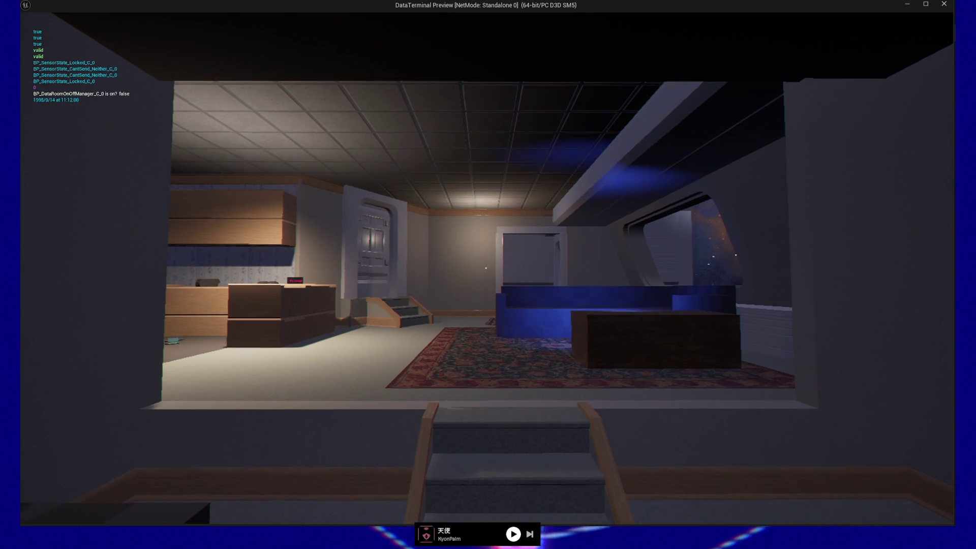
key(s)
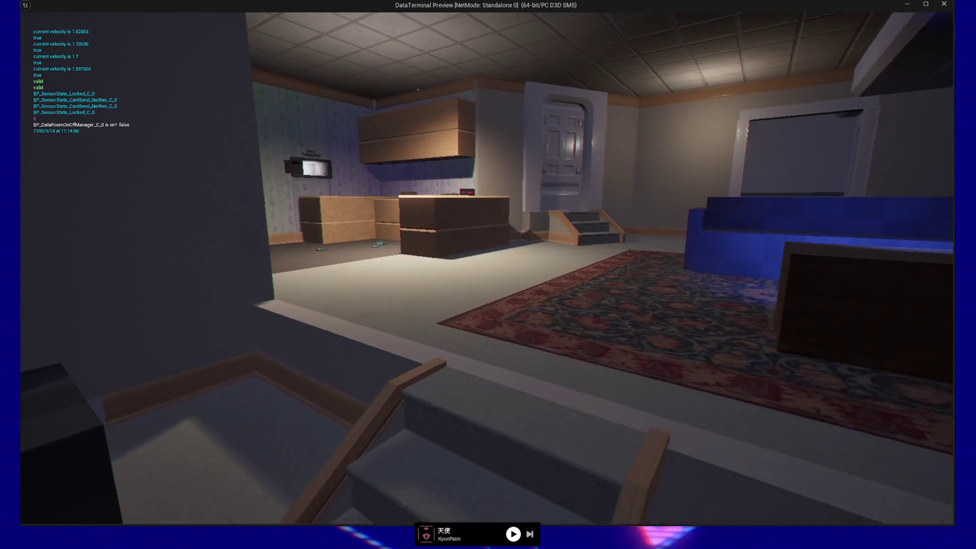
key(w)
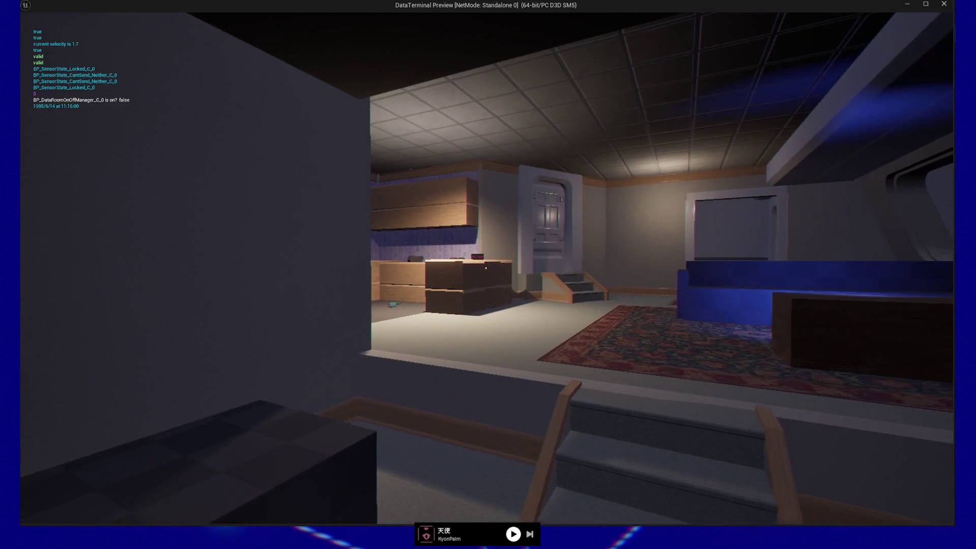
key(d)
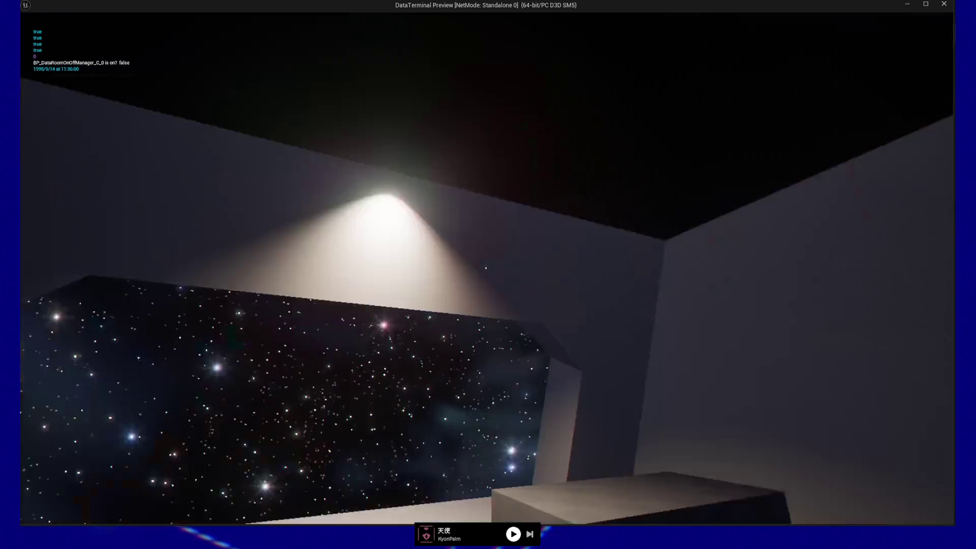
key(Escape)
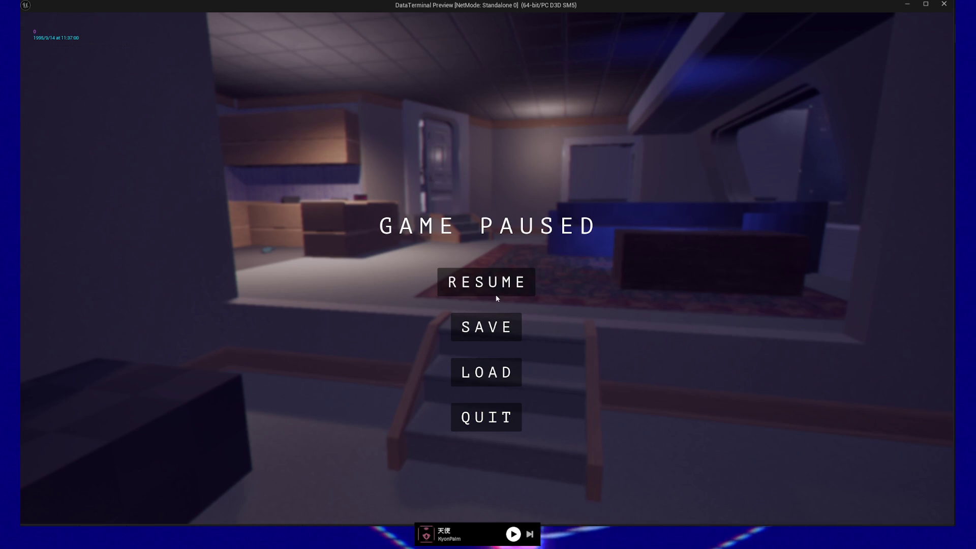
Step: Quit the playtest, wire Branch True directly to Play, and select the Append and Print String nodes
click(485, 417)
mouse_move(438, 370)
mouse_down()
mouse_move(566, 318)
mouse_move(612, 357)
mouse_move(695, 321)
mouse_up()
mouse_move(471, 273)
mouse_down()
mouse_move(586, 289)
mouse_move(400, 276)
mouse_up()
drag(304, 233, 714, 232)
scroll(555, 207, down, 2)
drag(297, 130, 669, 197)
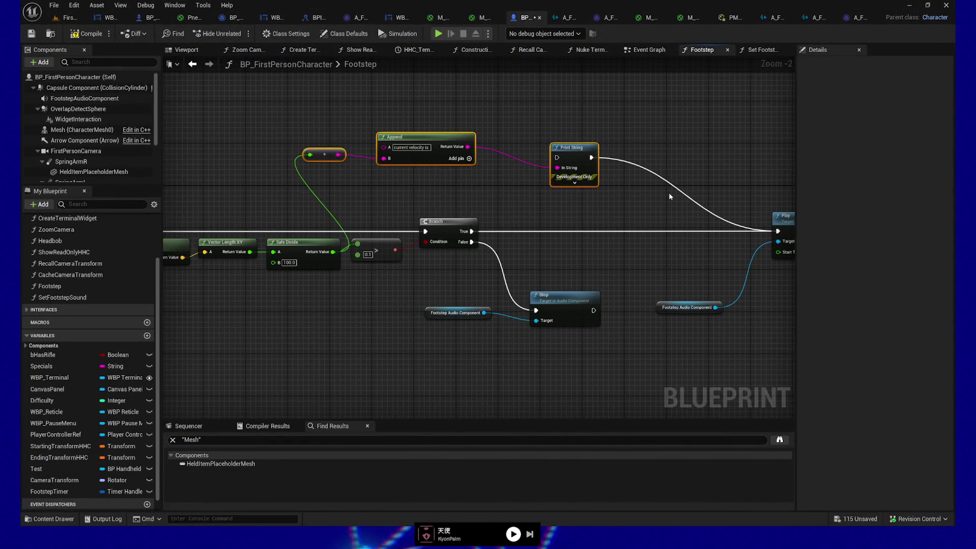
Step: Delete the debug Append and Print String nodes, then line up the Stop branch with a reroute
key(Delete)
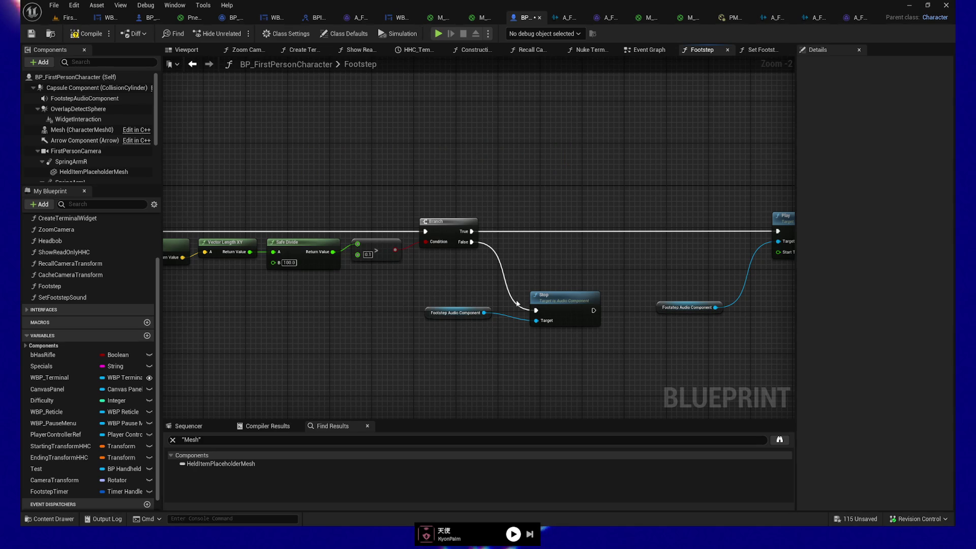
double_click(508, 307)
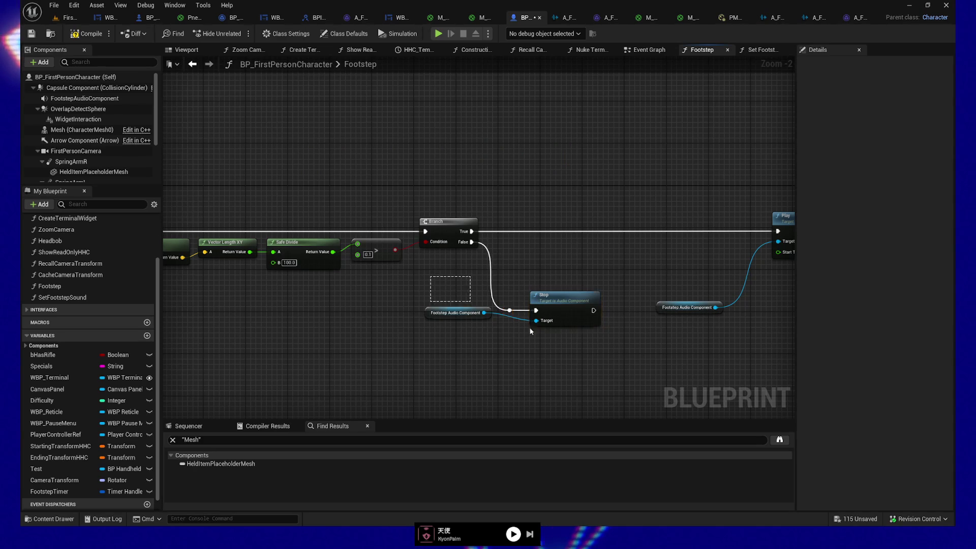
drag(427, 304, 517, 323)
key(q)
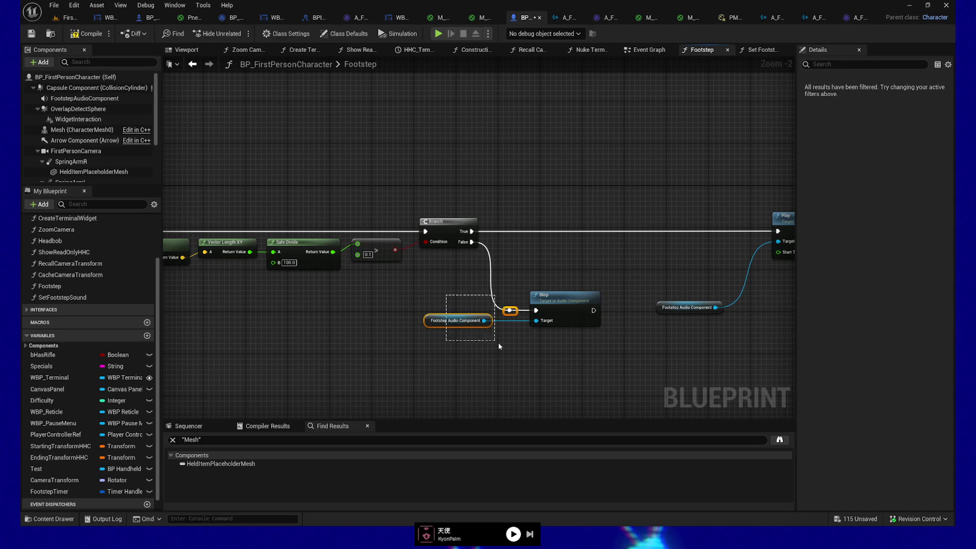
key(shift+a)
key(Right)
key(Right)
key(Right)
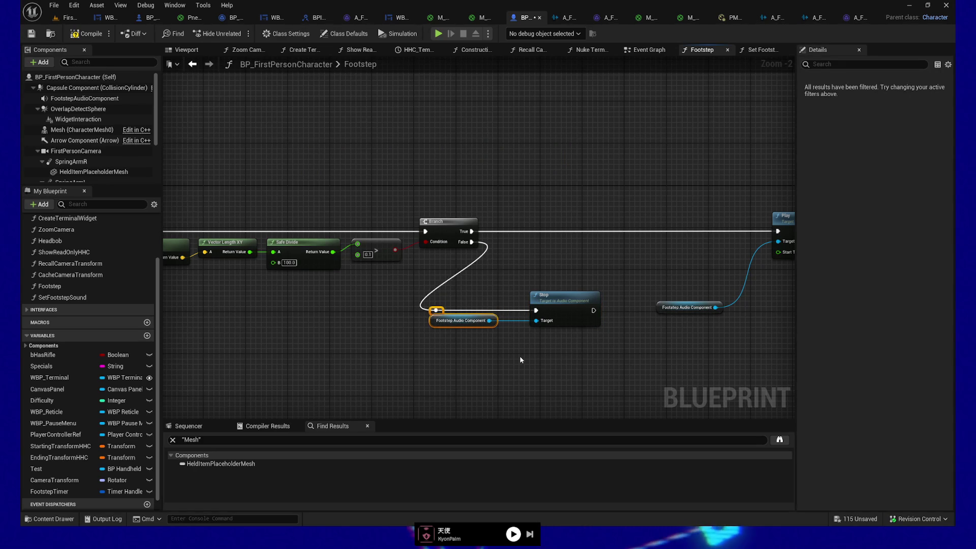
shift+click(571, 323)
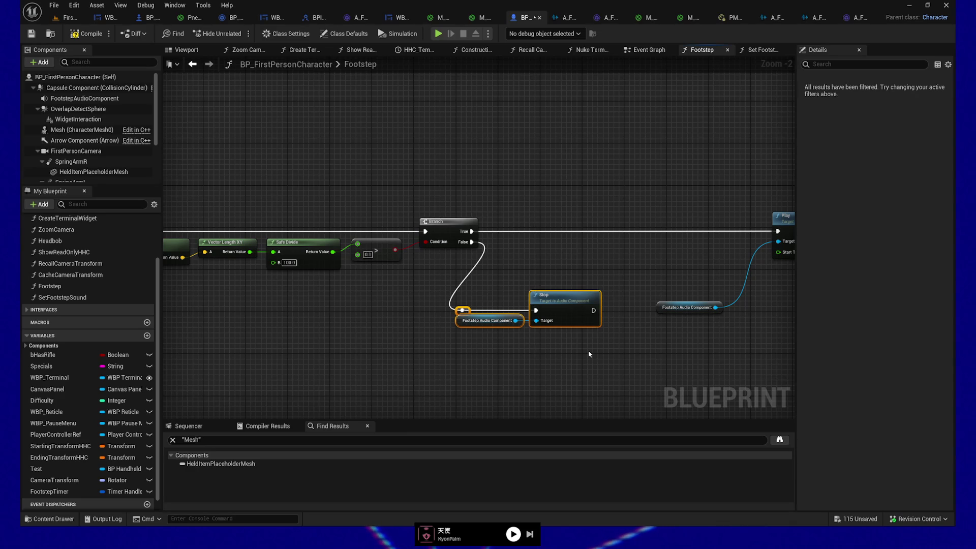
key(Right)
key(Right)
key(Right)
Step: Straighten the audio component into Play's Target and nudge the Play and Stop groups into place
drag(587, 350, 413, 370)
drag(520, 329, 556, 277)
drag(516, 229, 701, 335)
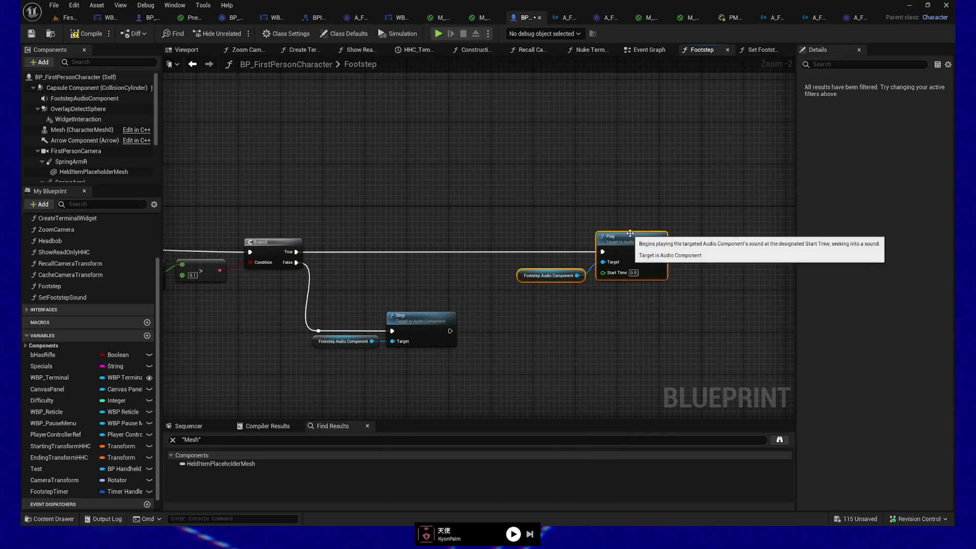
key(q)
mouse_move(415, 243)
mouse_down()
mouse_move(725, 229)
mouse_move(495, 249)
mouse_up()
key(Left)
key(Left)
key(Left)
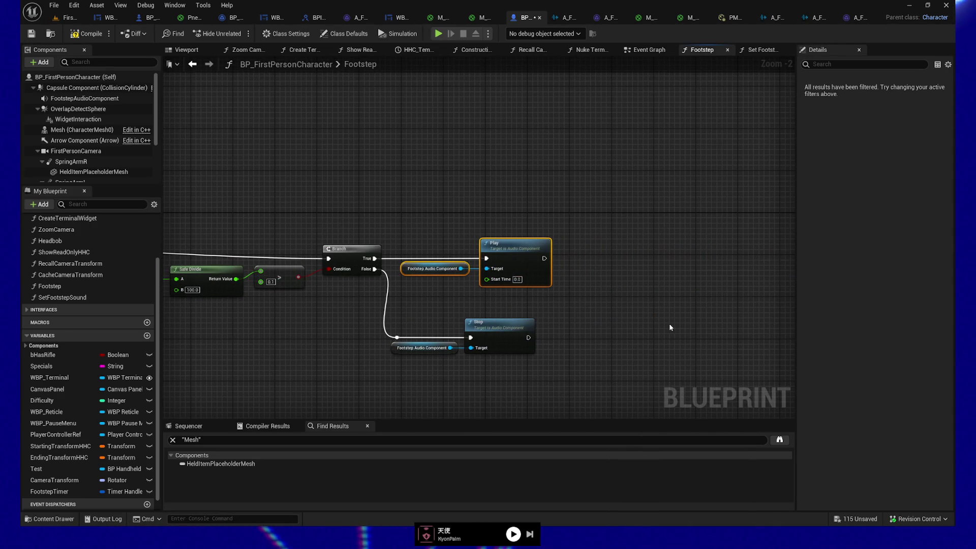
drag(387, 312, 577, 398)
key(Right)
key(Right)
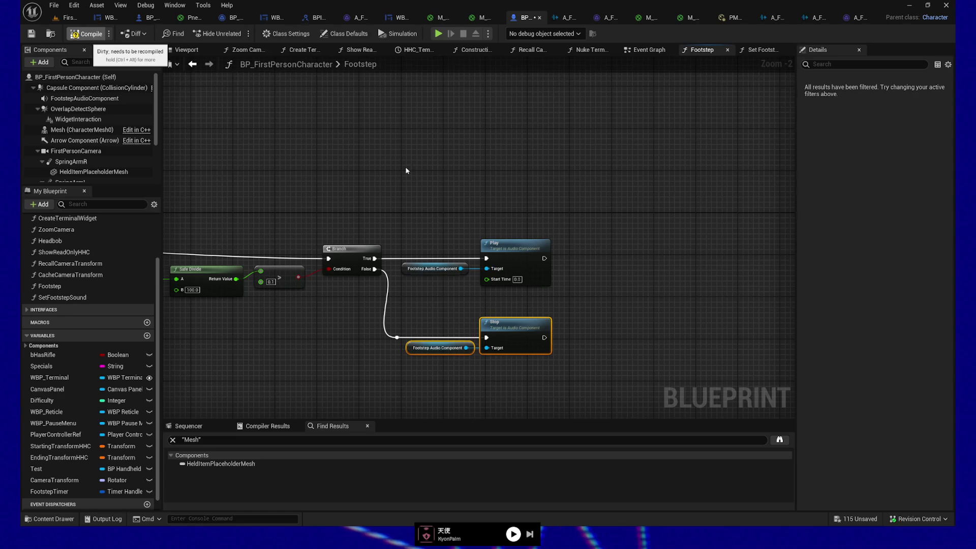
Step: Compile the blueprint and left-align the two Footstep Audio Component nodes
click(86, 34)
drag(428, 234, 464, 395)
key(shift+a)
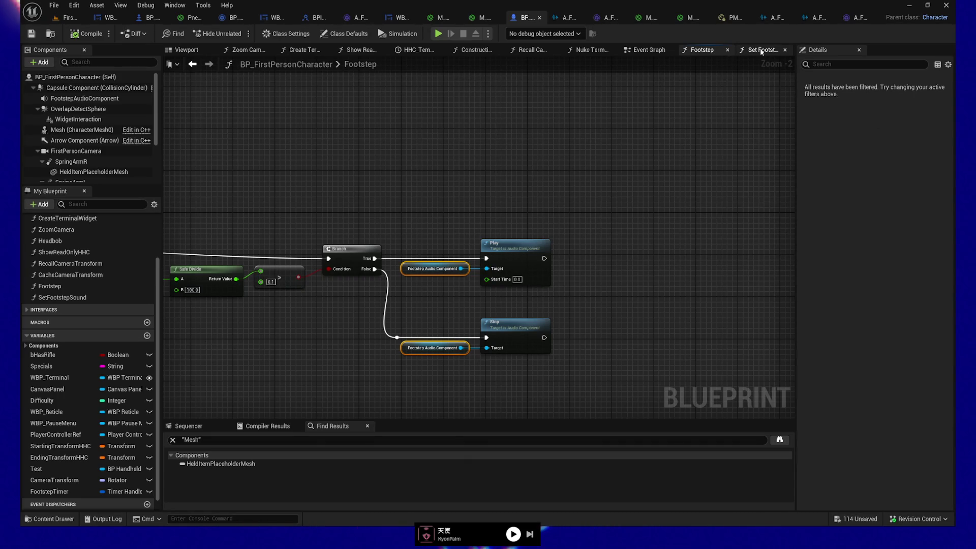
Step: In Set Footstep Sound, wire Line Trace straight to Set Sound and delete the debug Print String
click(758, 52)
mouse_move(512, 264)
mouse_down()
mouse_move(594, 301)
mouse_move(647, 220)
mouse_move(597, 268)
mouse_up()
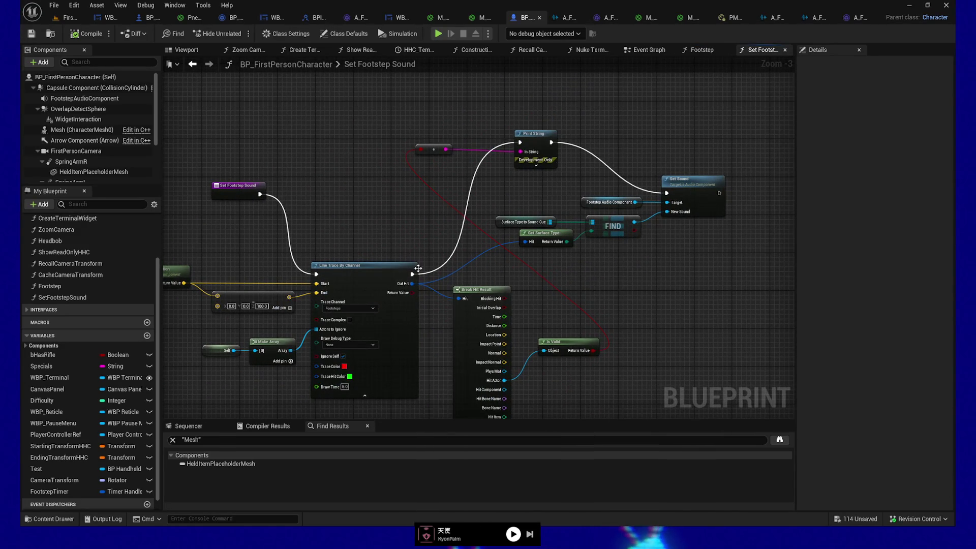
drag(414, 274, 667, 197)
mouse_move(392, 114)
mouse_down()
mouse_move(599, 174)
mouse_move(624, 193)
mouse_move(799, 186)
mouse_move(603, 183)
mouse_up()
key(Delete)
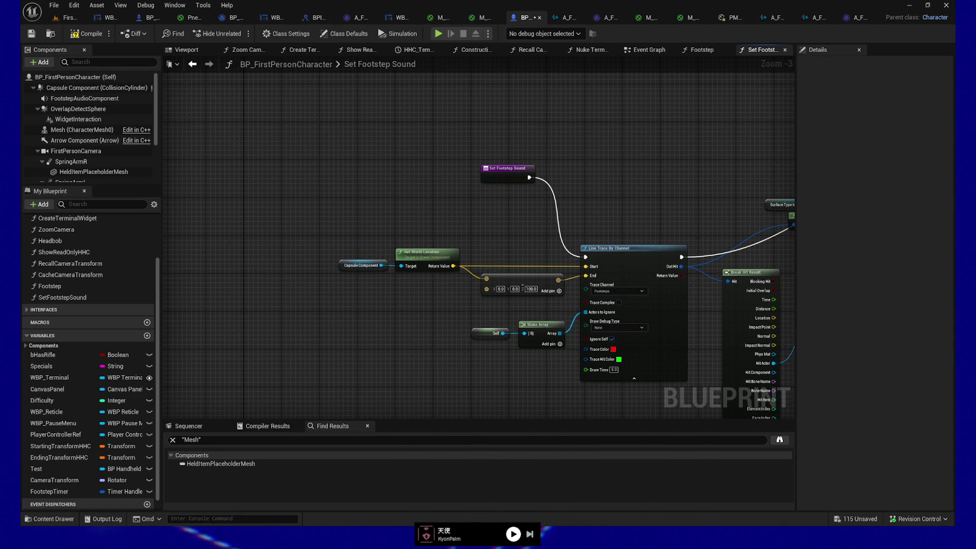
Step: Move the Set Footstep Sound entry beside Get World Location and shift the Set Sound group right
mouse_move(488, 177)
mouse_down()
mouse_move(305, 222)
mouse_move(305, 253)
mouse_move(287, 257)
mouse_up()
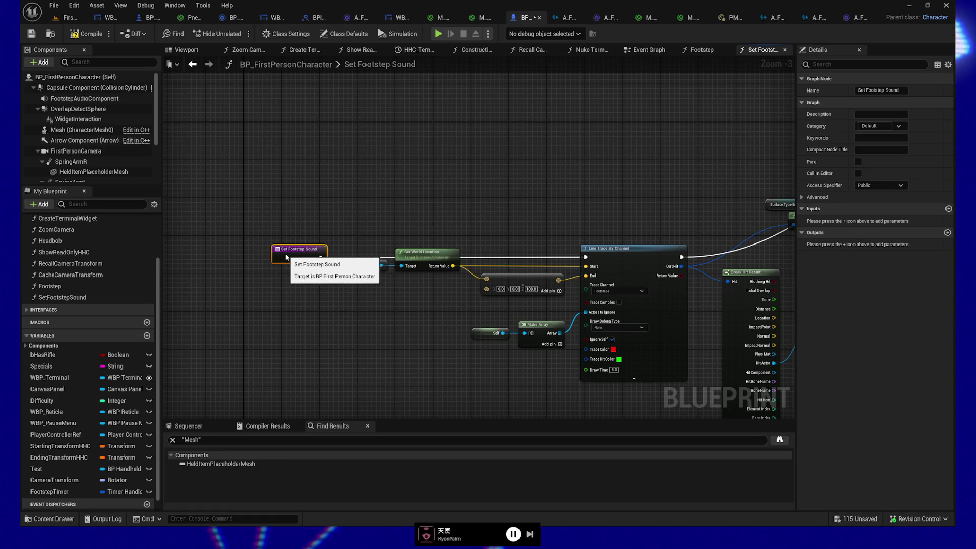
drag(396, 338, 305, 323)
drag(756, 239, 574, 231)
drag(475, 169, 662, 188)
drag(421, 161, 693, 224)
mouse_move(600, 158)
mouse_down()
mouse_move(717, 230)
mouse_move(755, 242)
mouse_up()
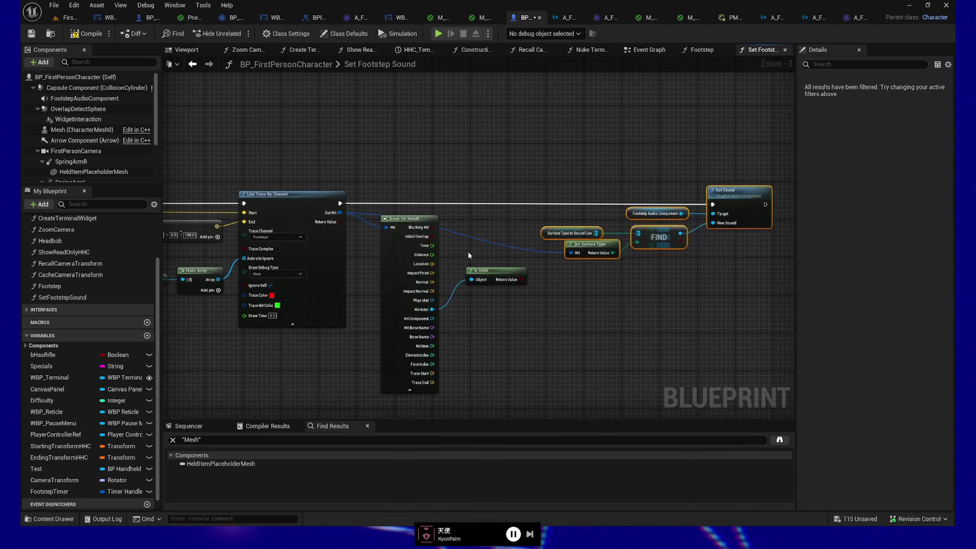
scroll(527, 344, up, 1)
Step: Delete Break Hit Result and Is Valid, add a reroute on Out Hit, and slide Set Sound left
drag(527, 344, 410, 280)
key(Delete)
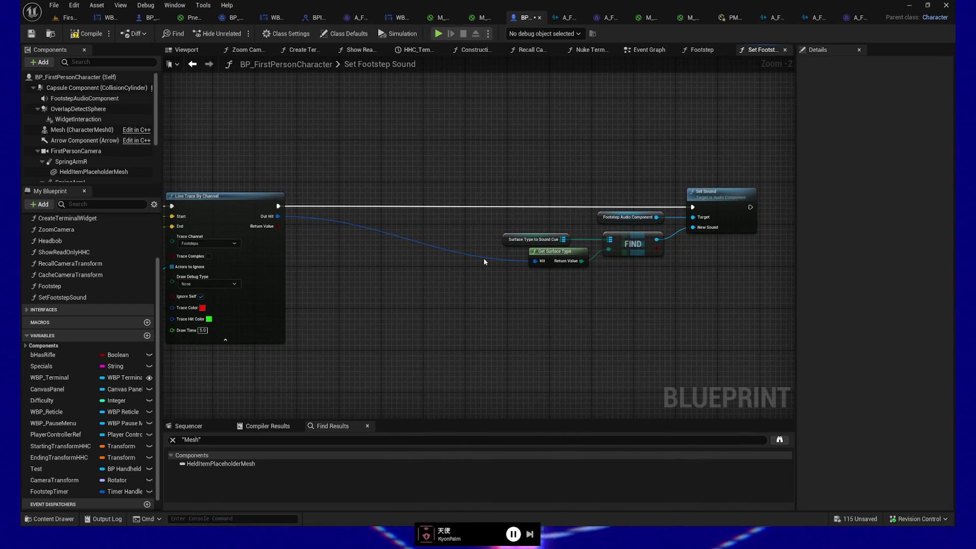
double_click(484, 262)
drag(554, 254, 523, 279)
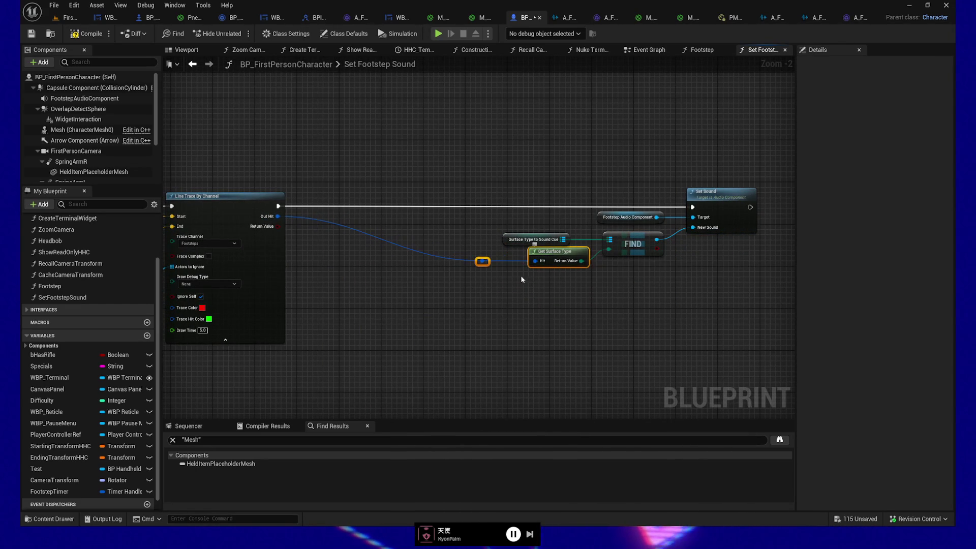
click(482, 262)
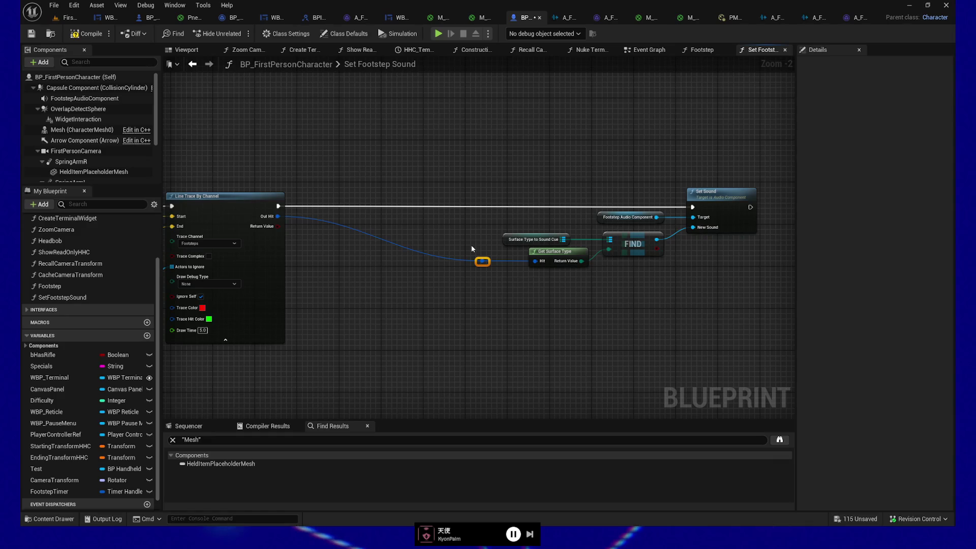
drag(503, 165, 755, 309)
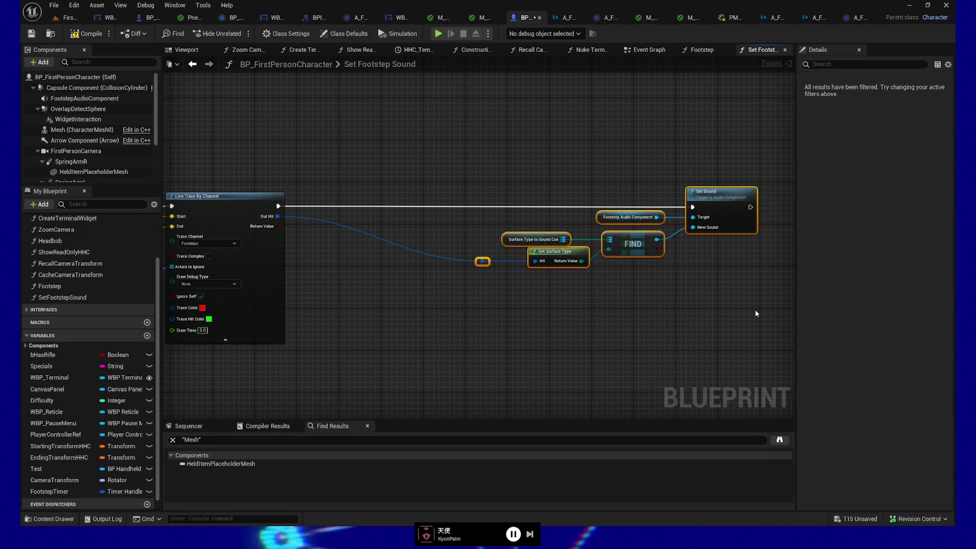
key(Left)
key(Left)
key(Left)
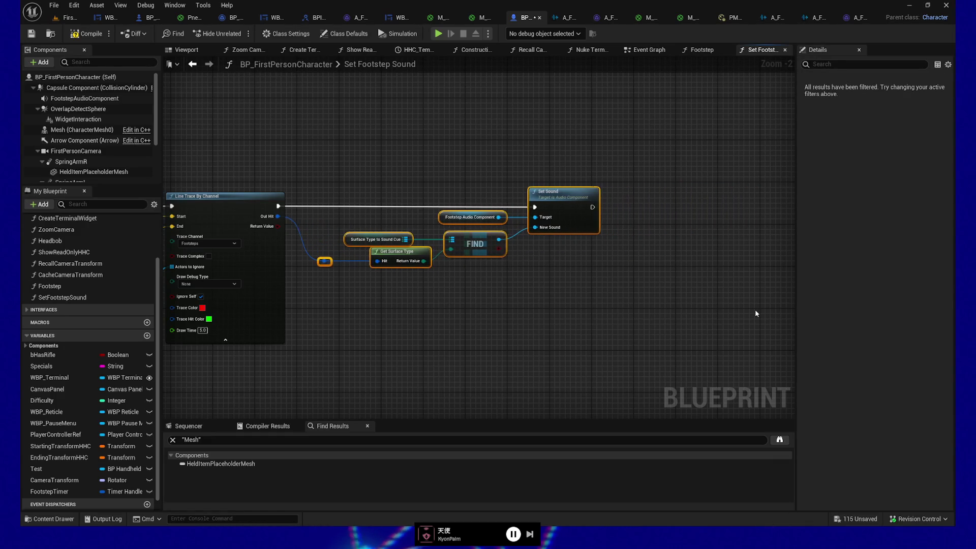
click(412, 337)
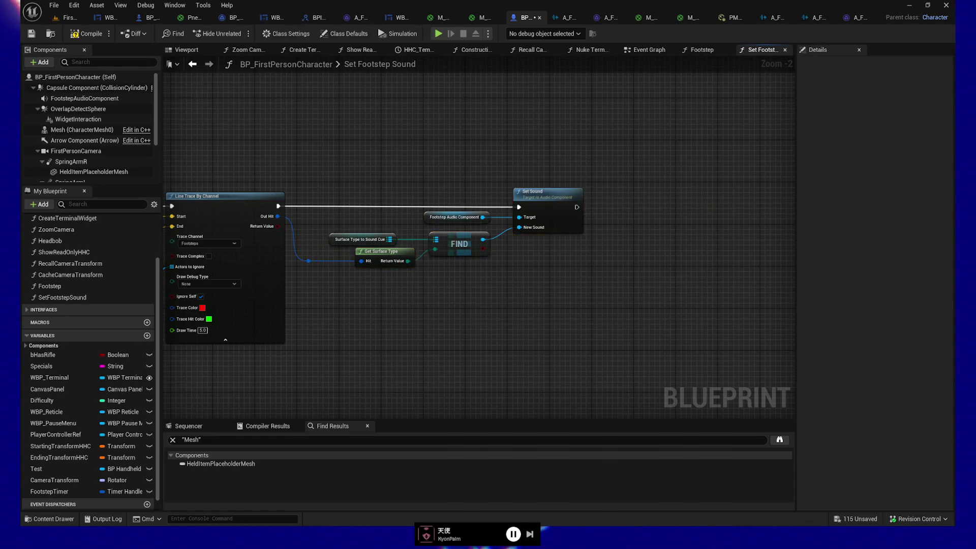
drag(413, 337, 532, 366)
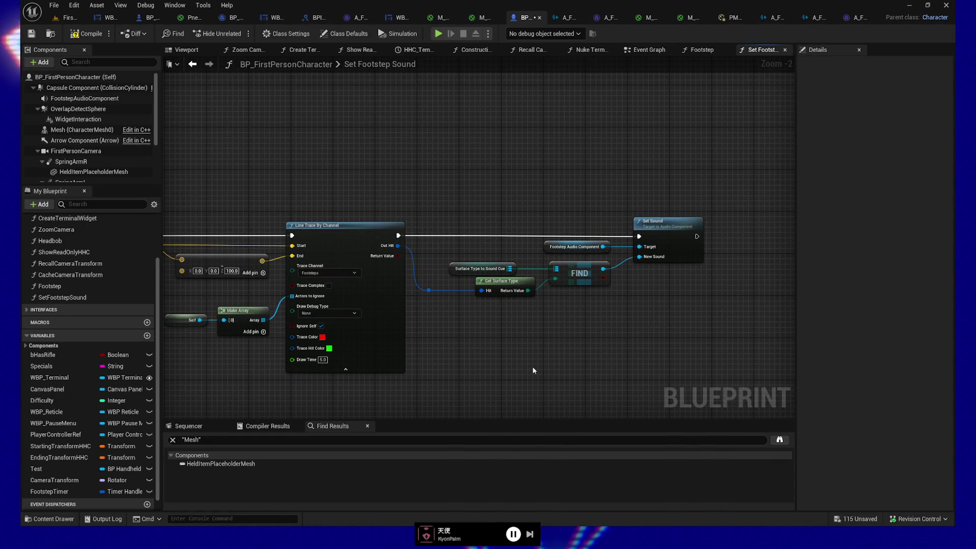
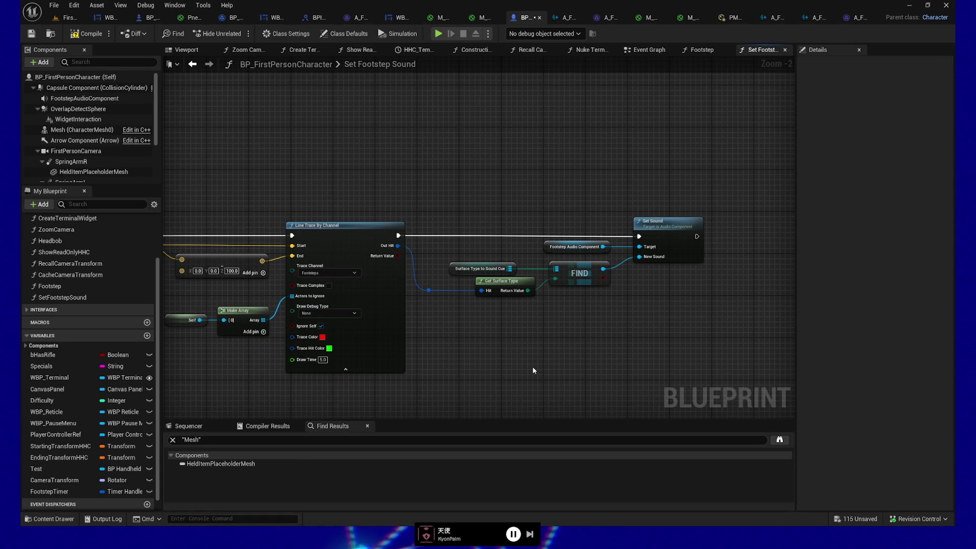
Step: Collapse the Line Trace By Channel node's advanced pins
mouse_move(511, 350)
mouse_down()
mouse_move(580, 375)
mouse_move(649, 327)
mouse_move(749, 319)
mouse_move(741, 317)
mouse_up()
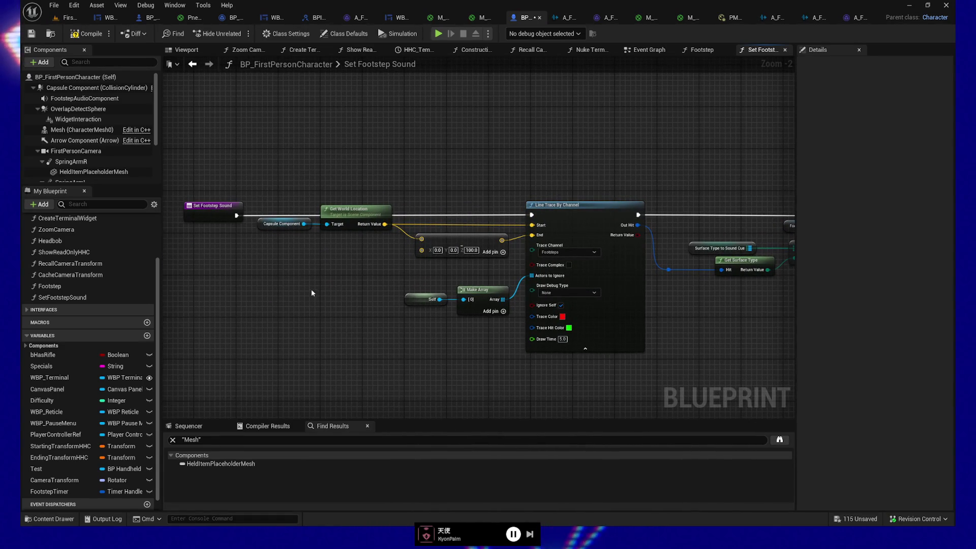
drag(351, 279, 298, 282)
drag(711, 328, 618, 311)
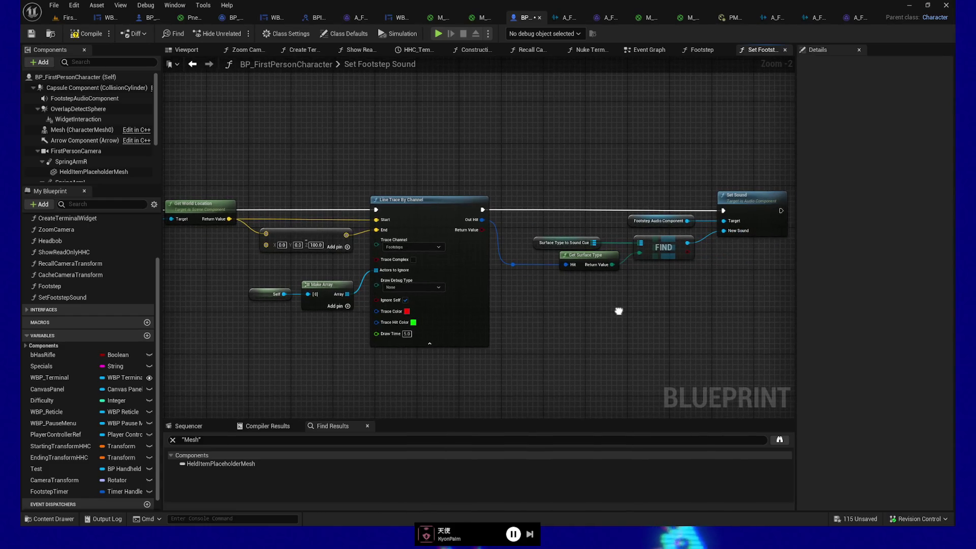
click(416, 345)
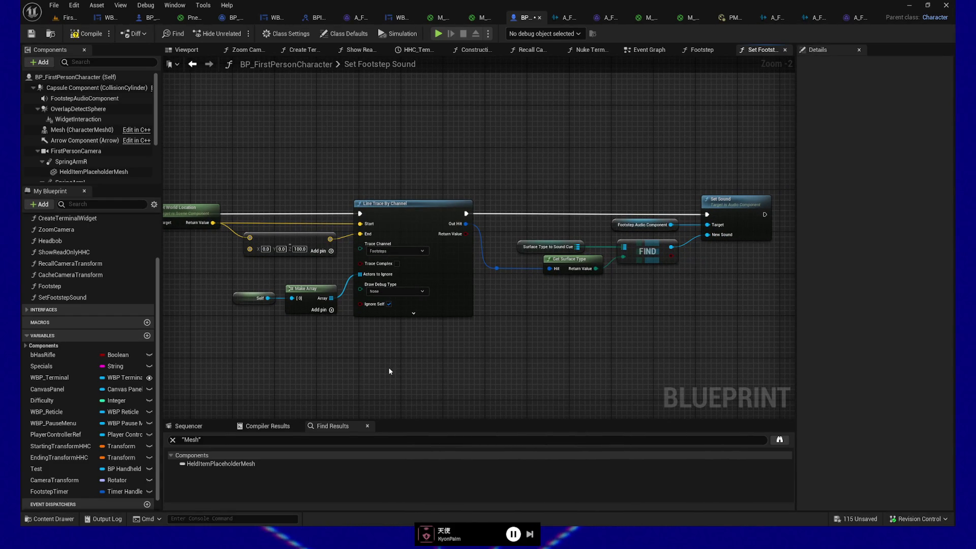
Step: Compile and save the character blueprint, then launch the level in a standalone preview
drag(288, 356, 404, 356)
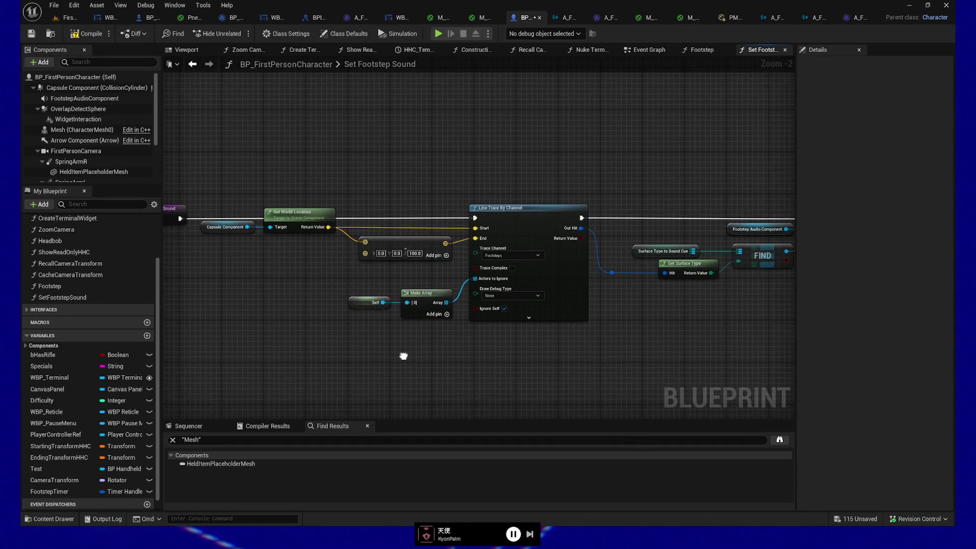
click(88, 30)
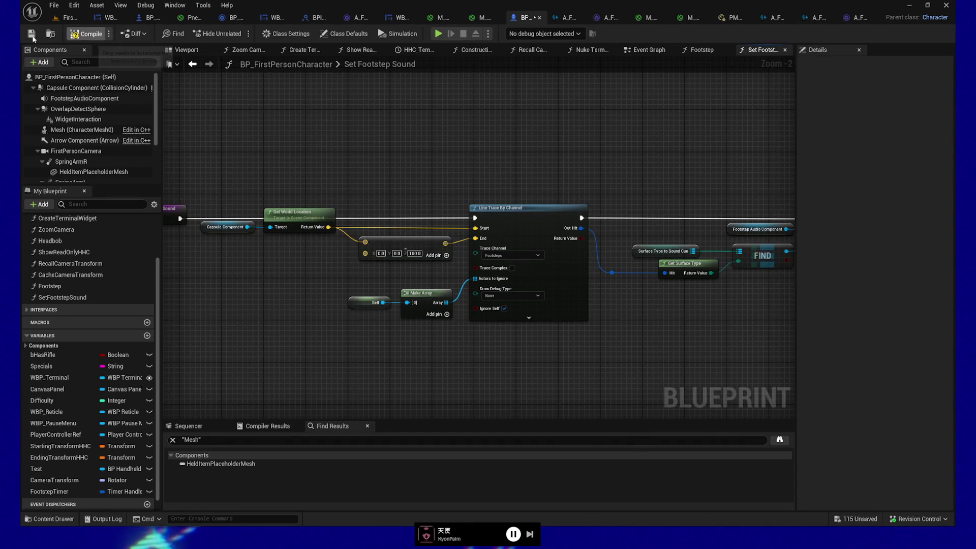
mouse_move(401, 150)
mouse_down()
mouse_move(421, 159)
mouse_move(434, 151)
mouse_up()
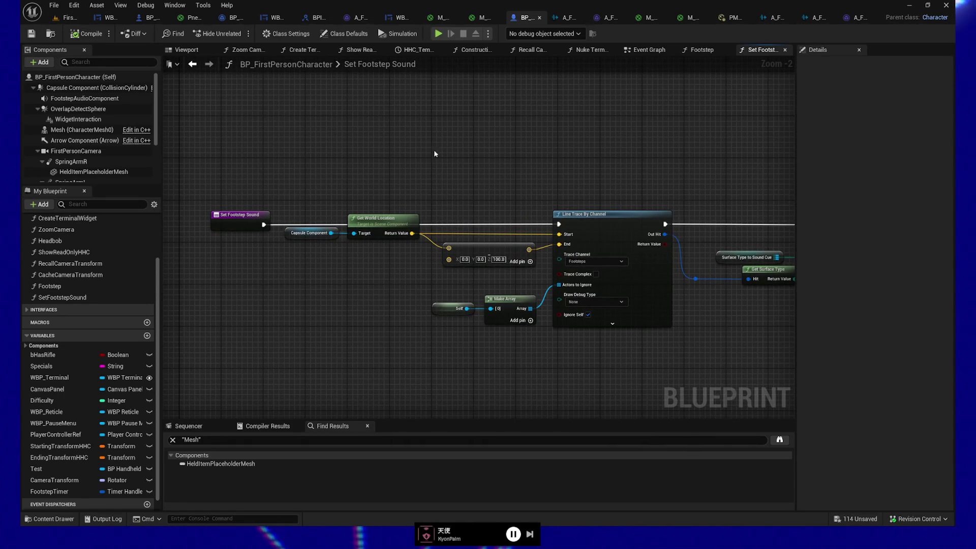
click(438, 33)
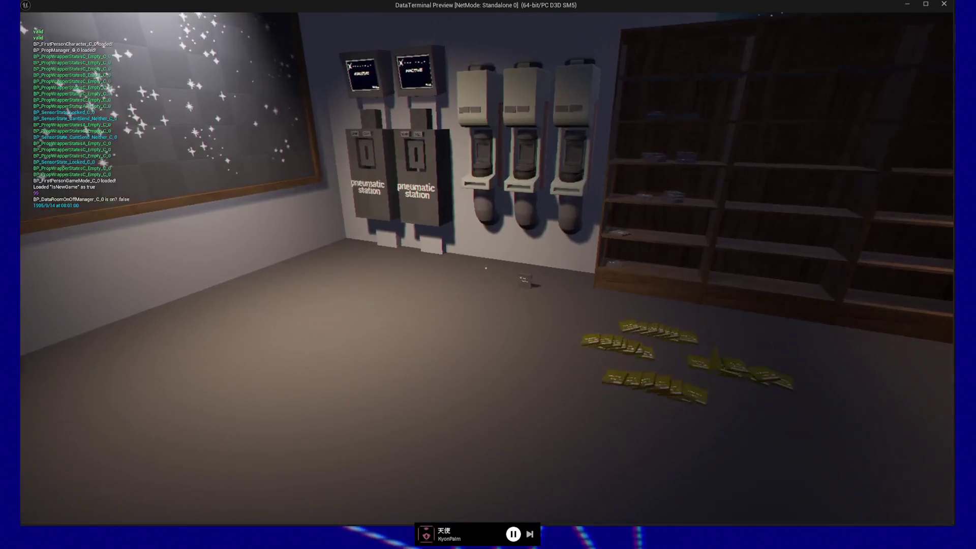
Step: Walk down the corridor into the server room and along the lit corridor under the skylights
key(w)
key(w)
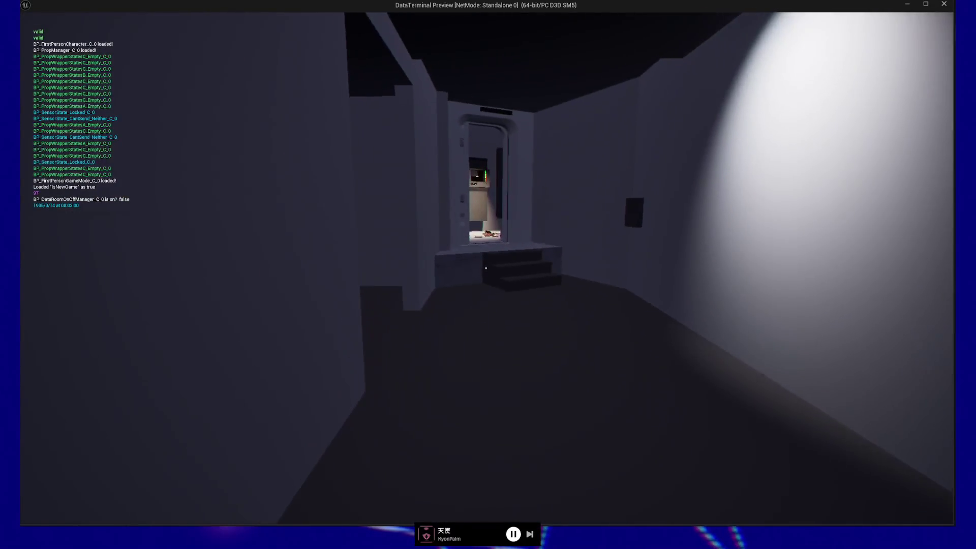
key(w)
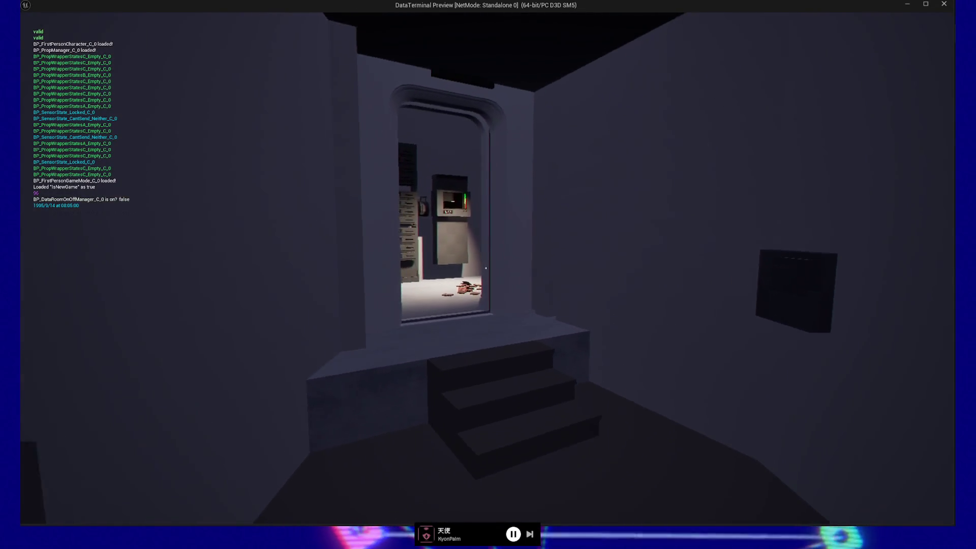
key(w)
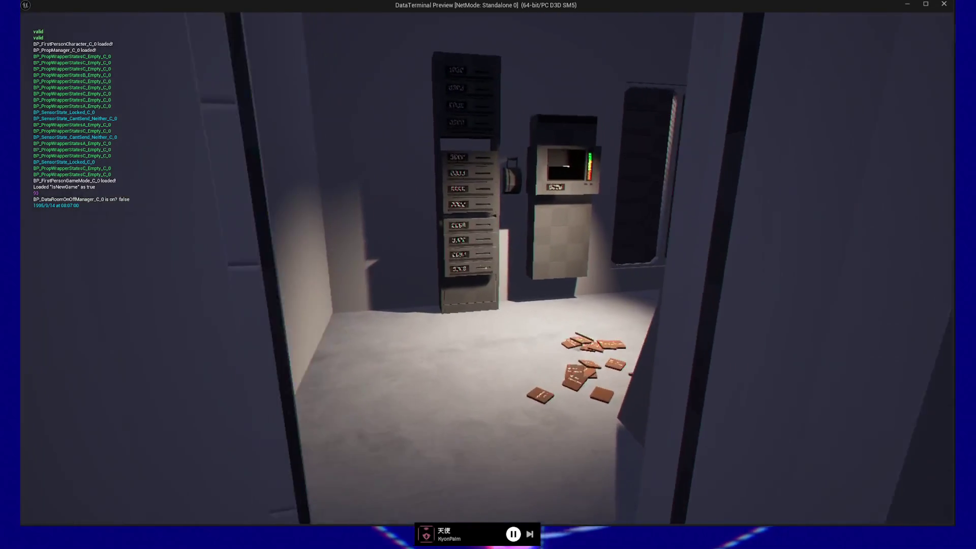
key(w)
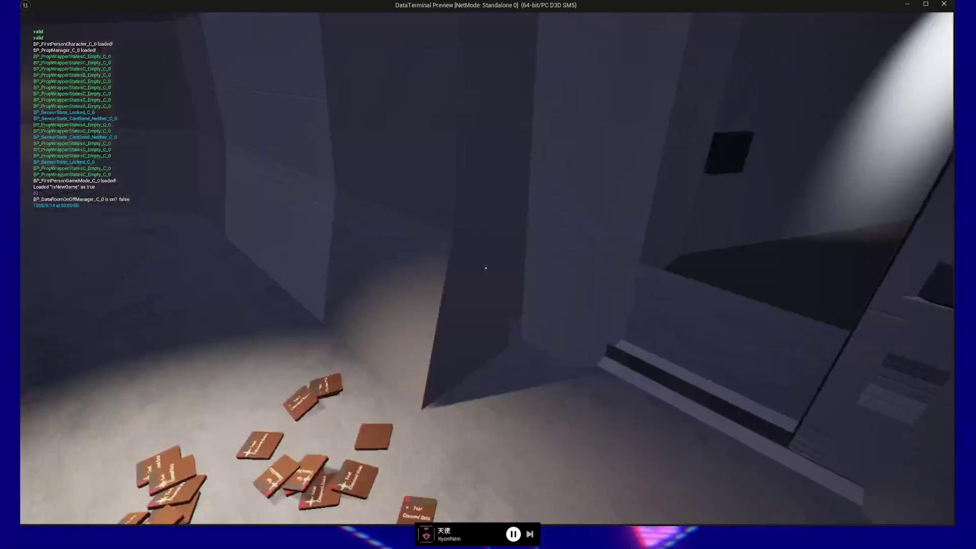
key(w)
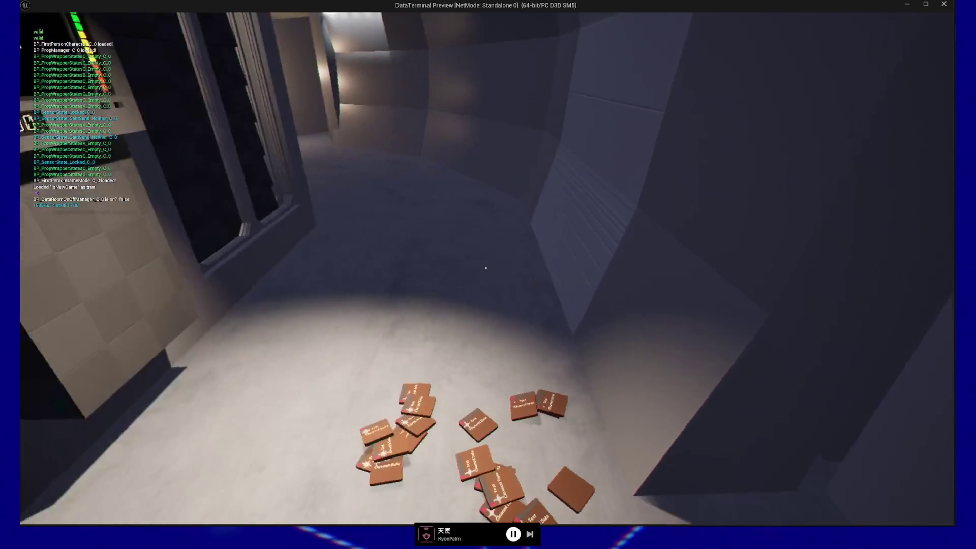
key(w)
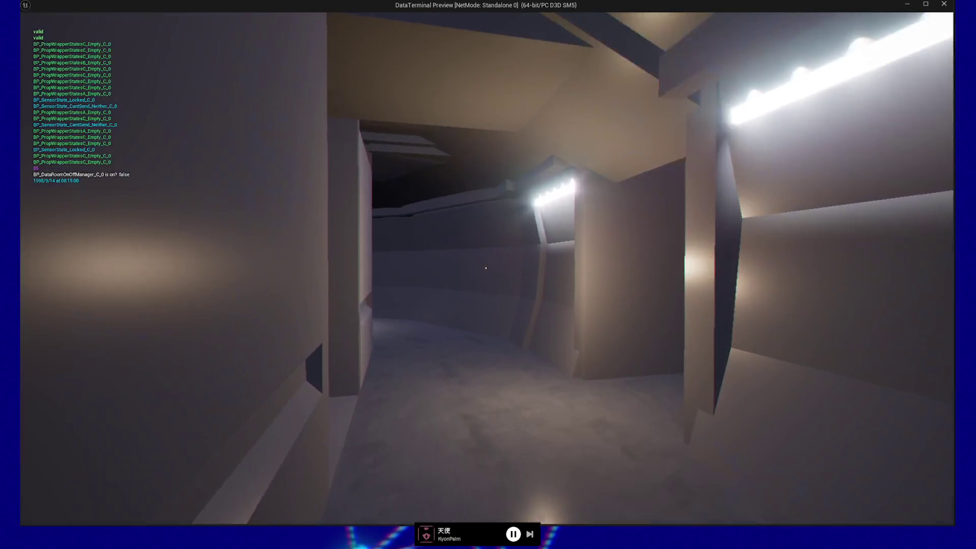
key(w)
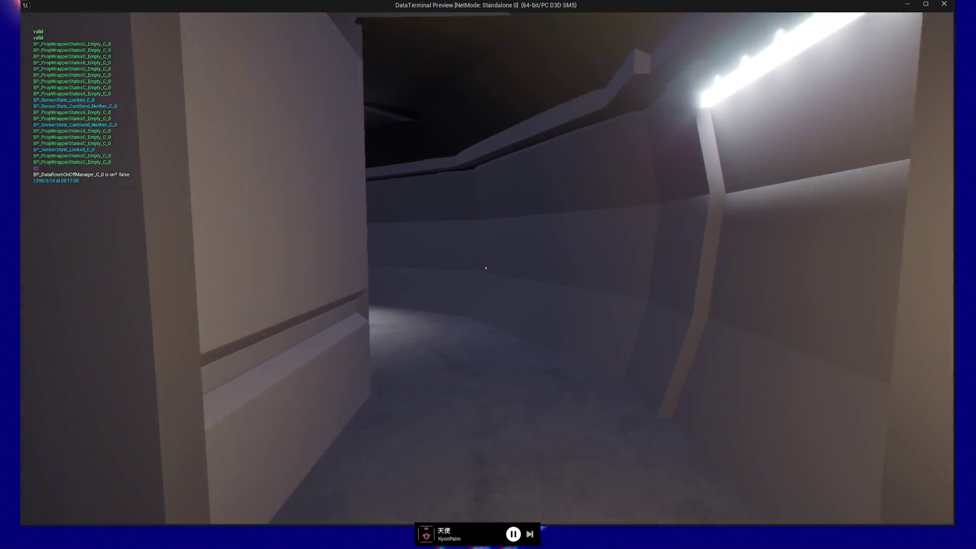
key(w)
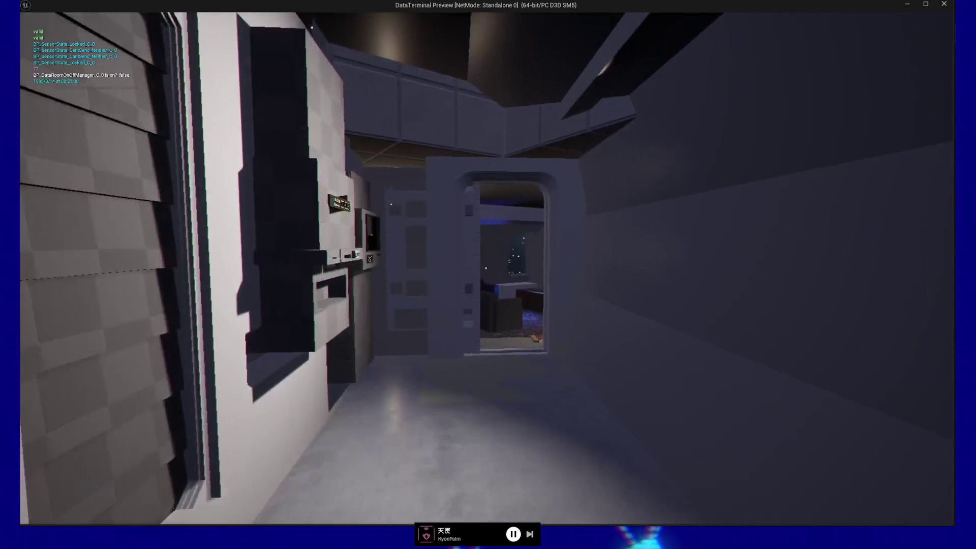
key(w)
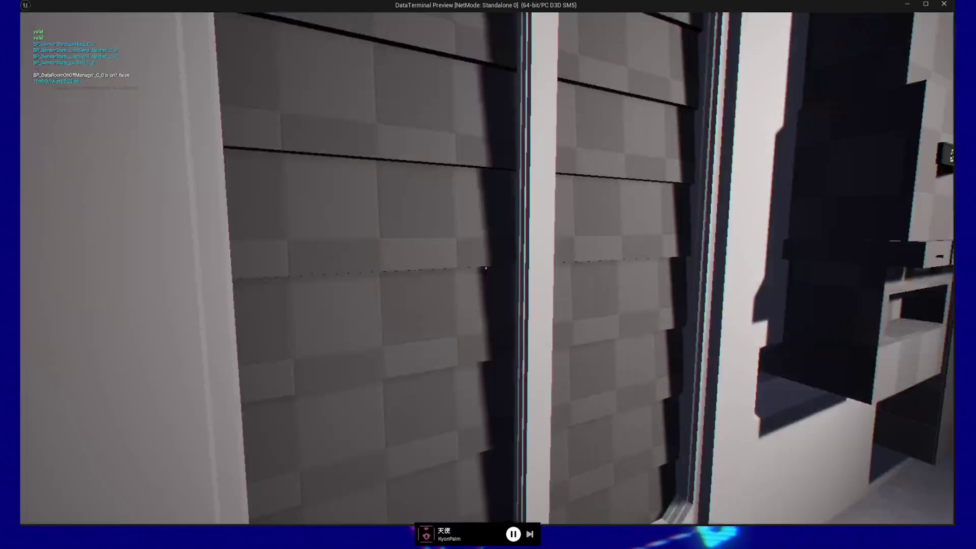
key(w)
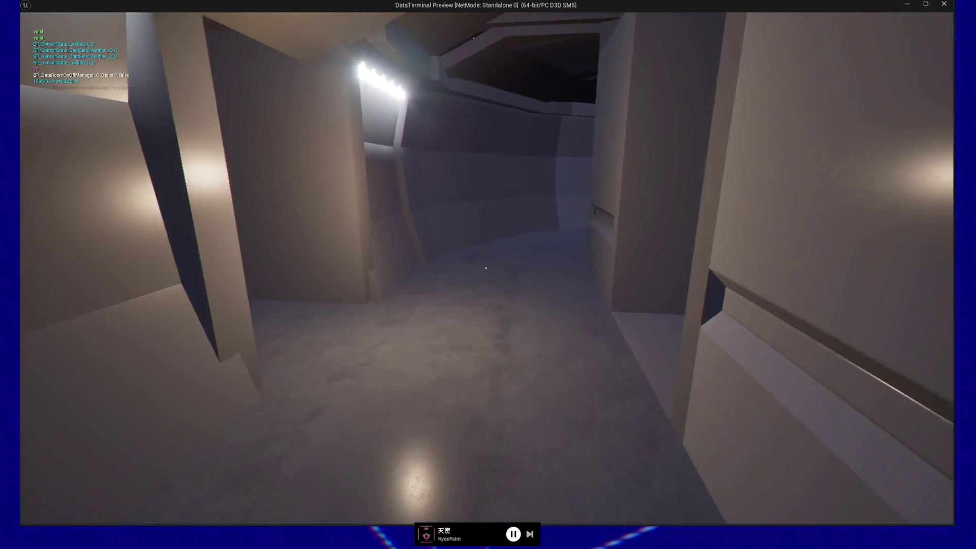
key(w)
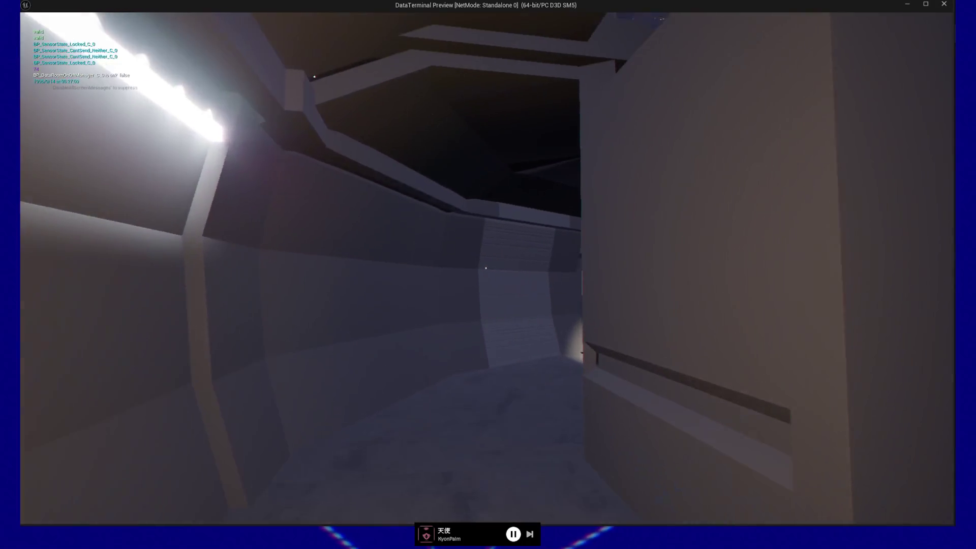
key(w)
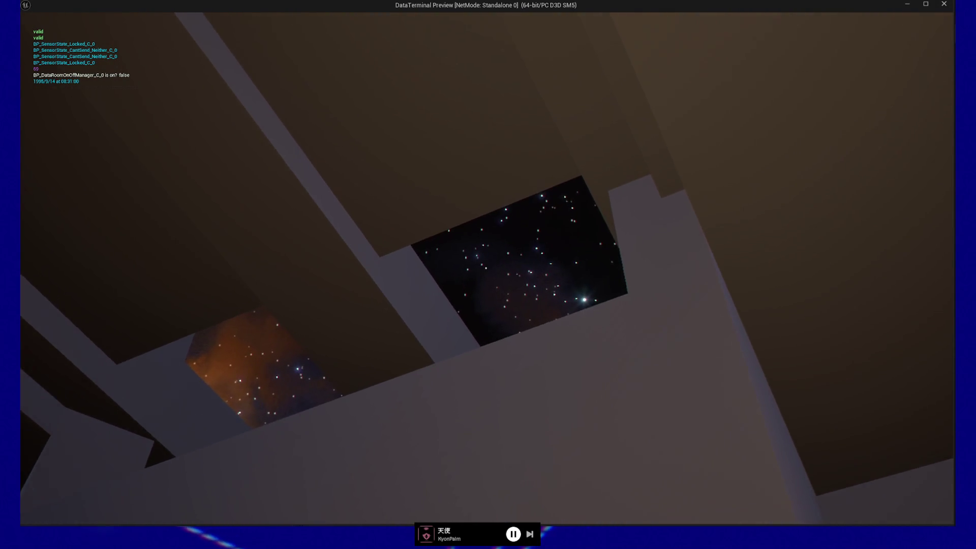
key(w)
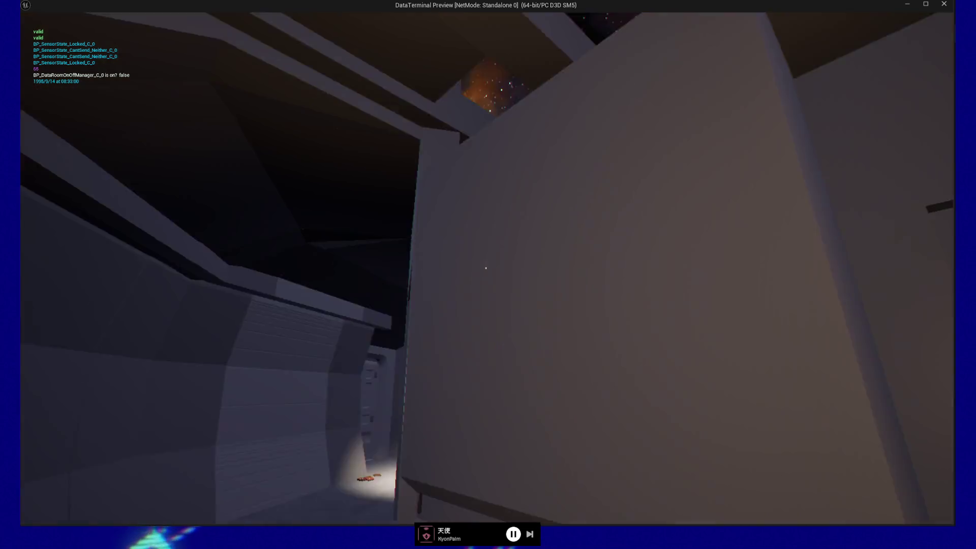
Step: Walk over the chip pile, dropping chips and picking up a Cleaned Data chip
key(w)
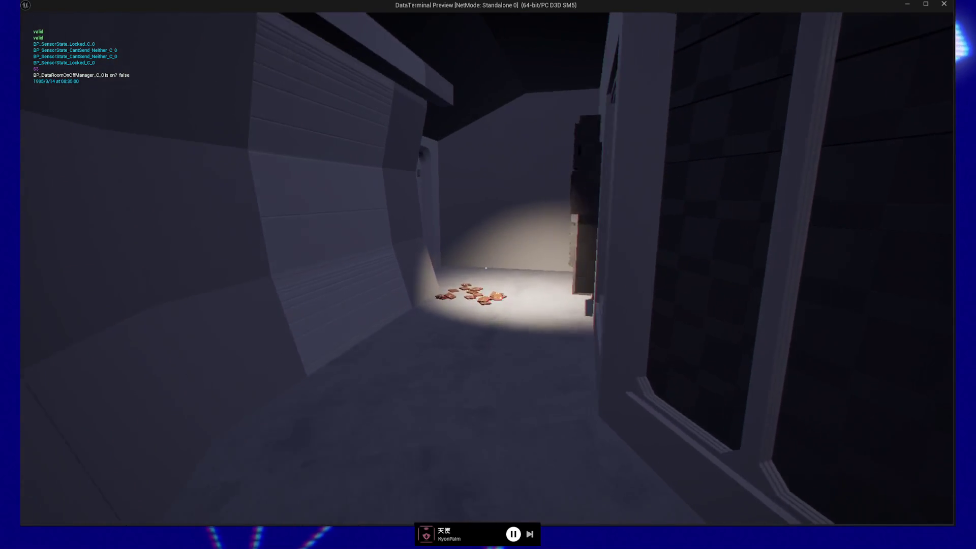
key(w)
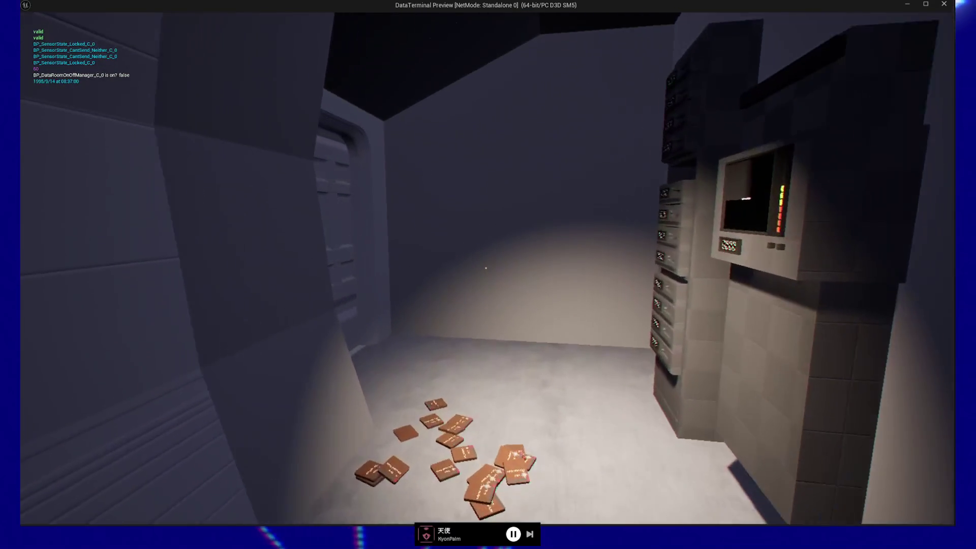
key(w)
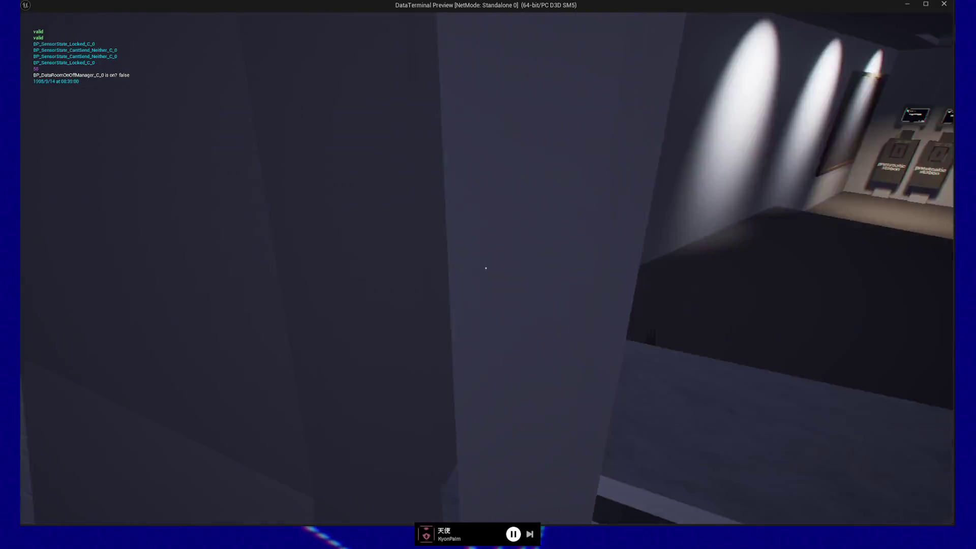
key(w)
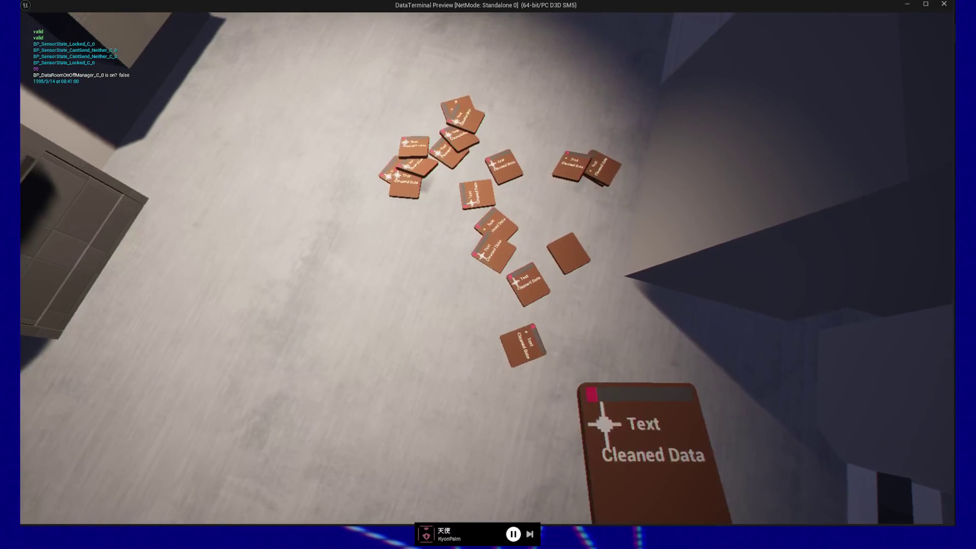
key(w)
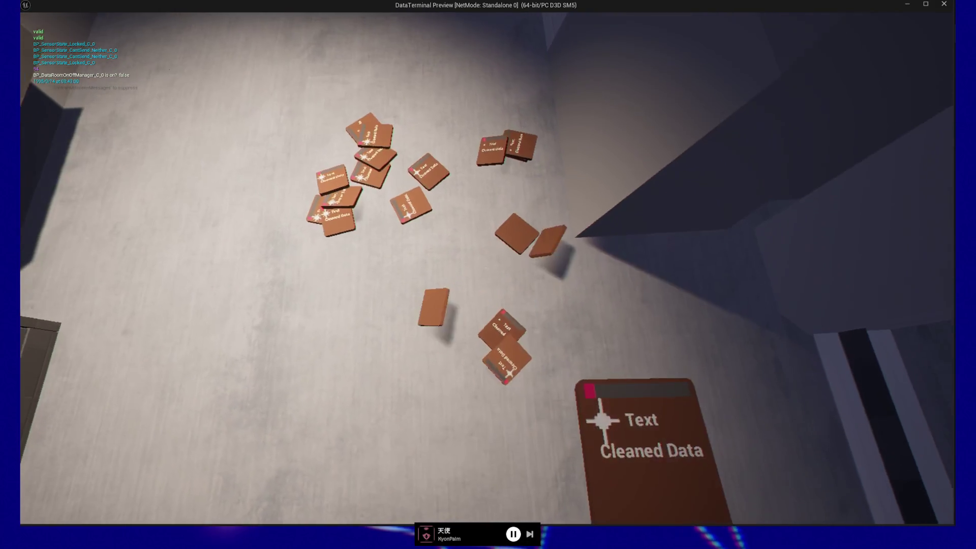
key(w)
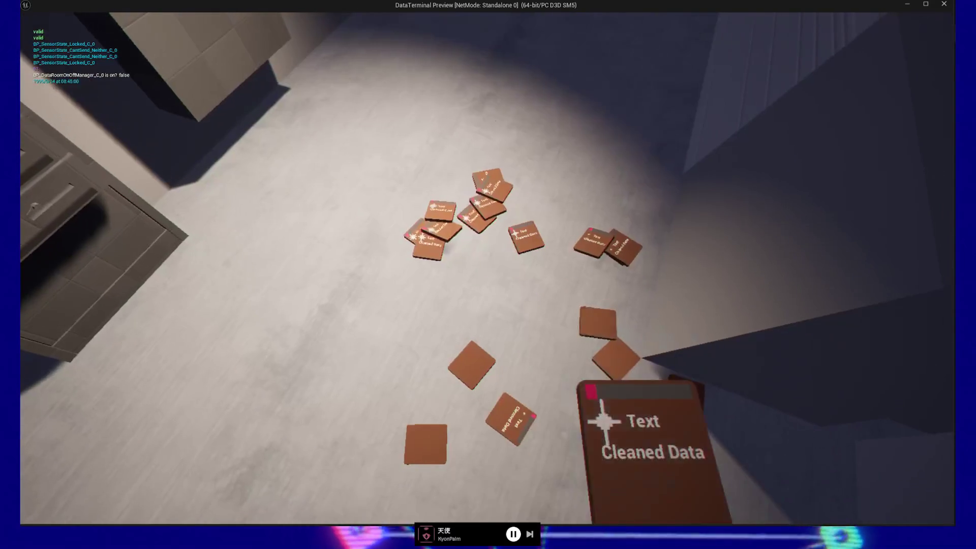
key(w)
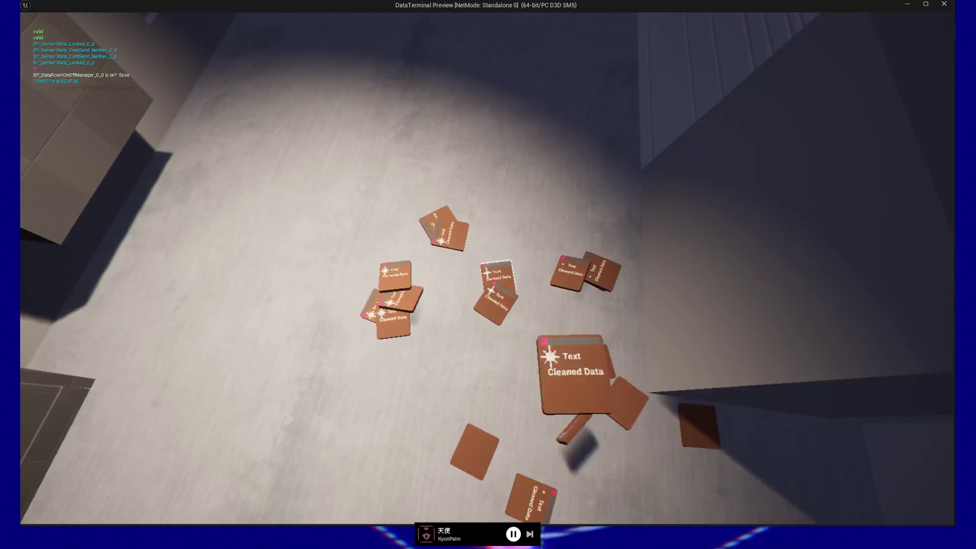
key(w)
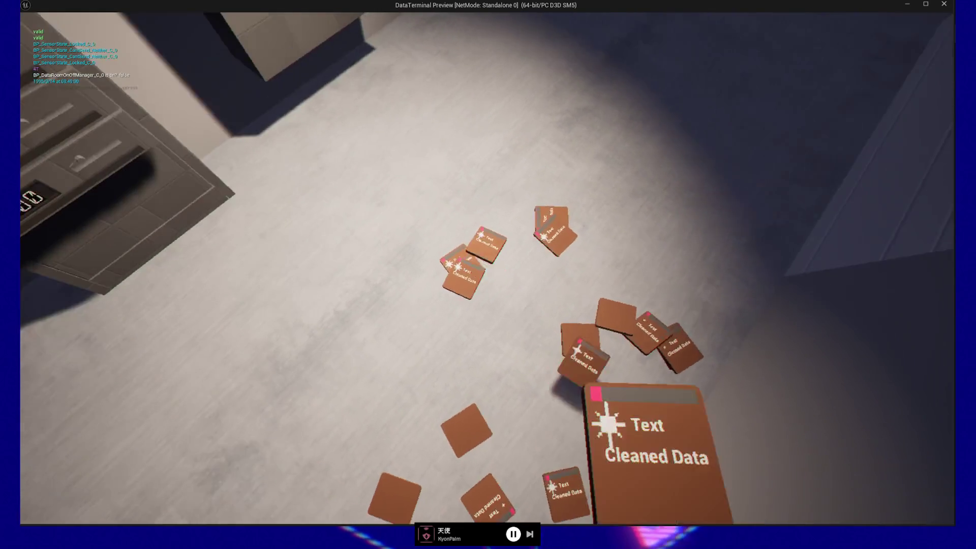
key(w)
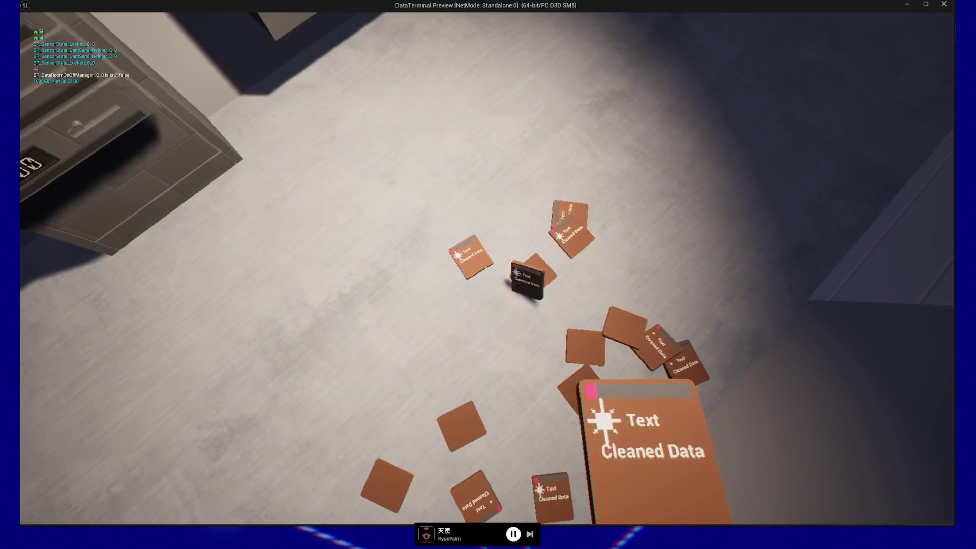
key(w)
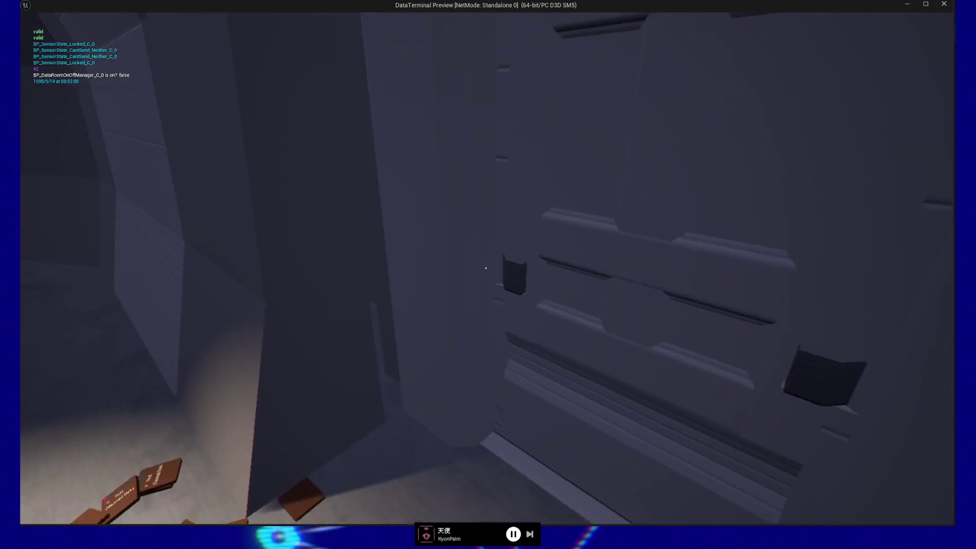
Step: Walk through the terminal room and down the corridor to the wall ledge and pillar
key(w)
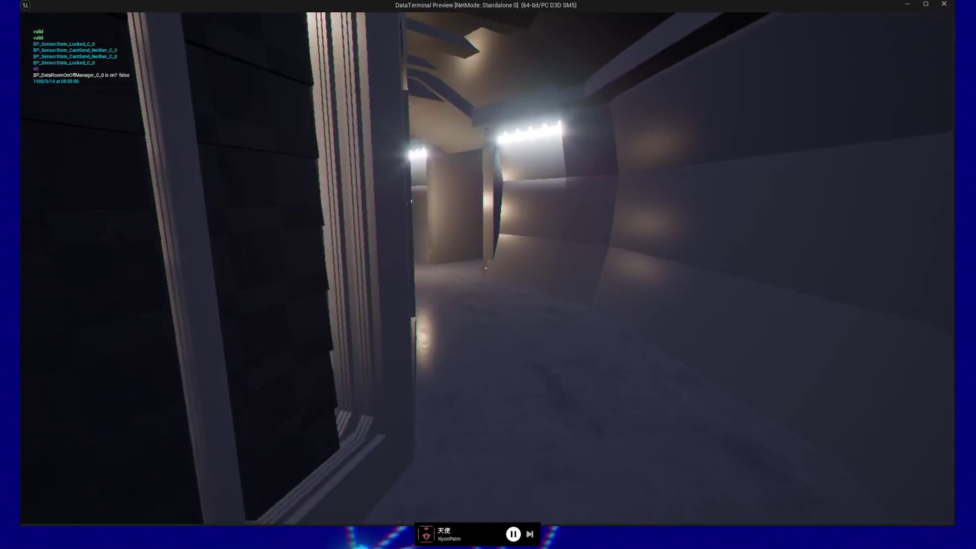
key(w)
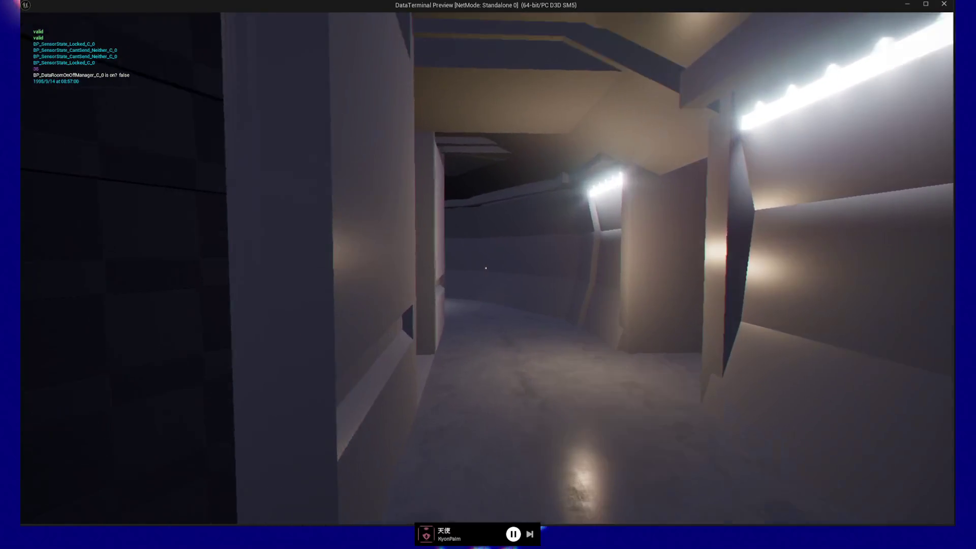
key(w)
key(w)
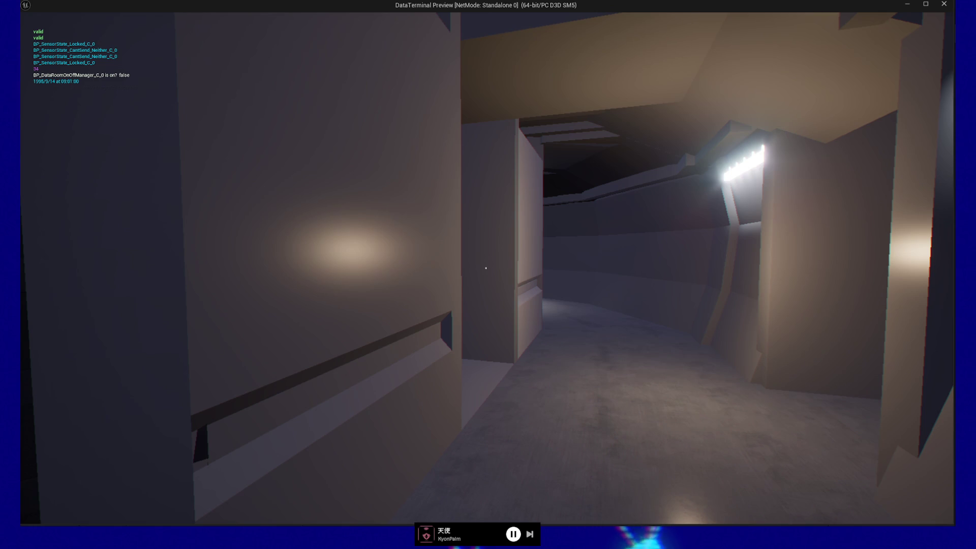
key(w)
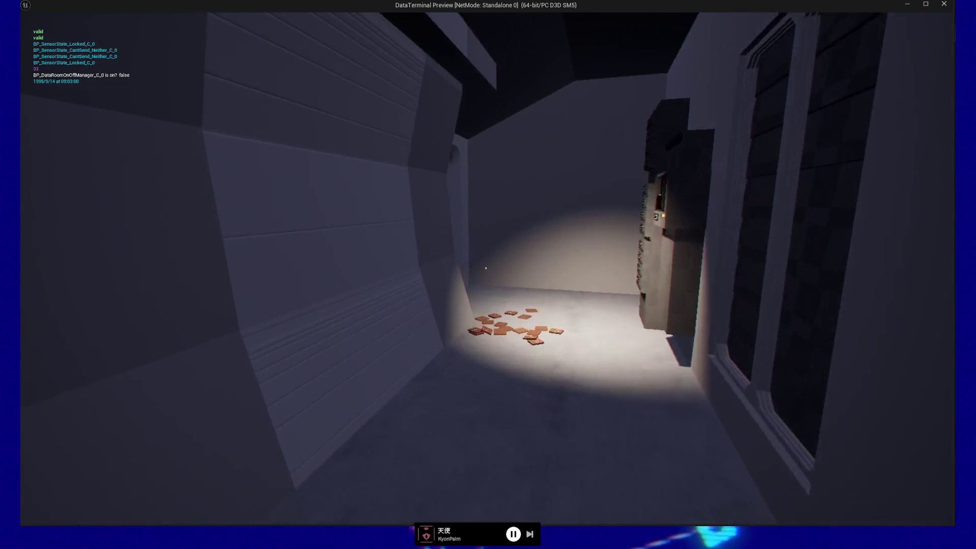
key(w)
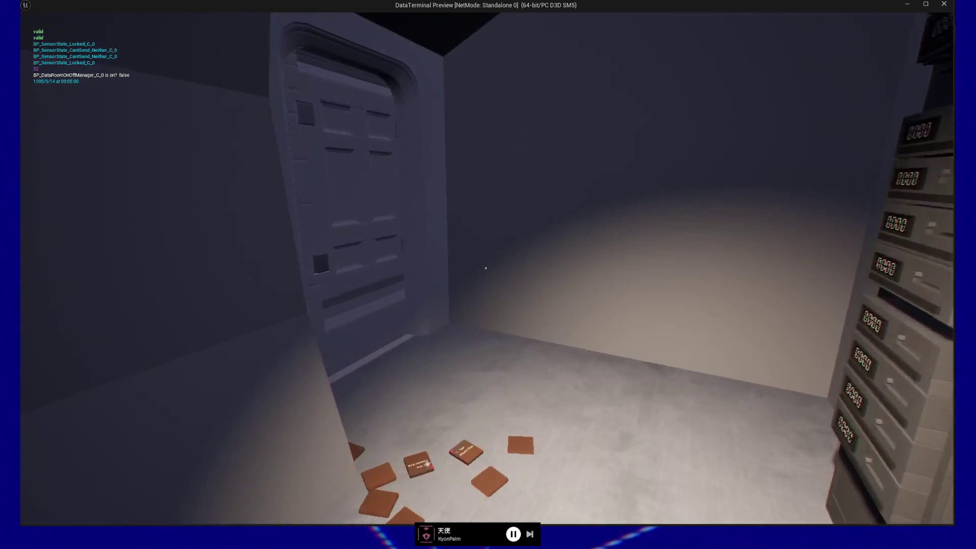
key(w)
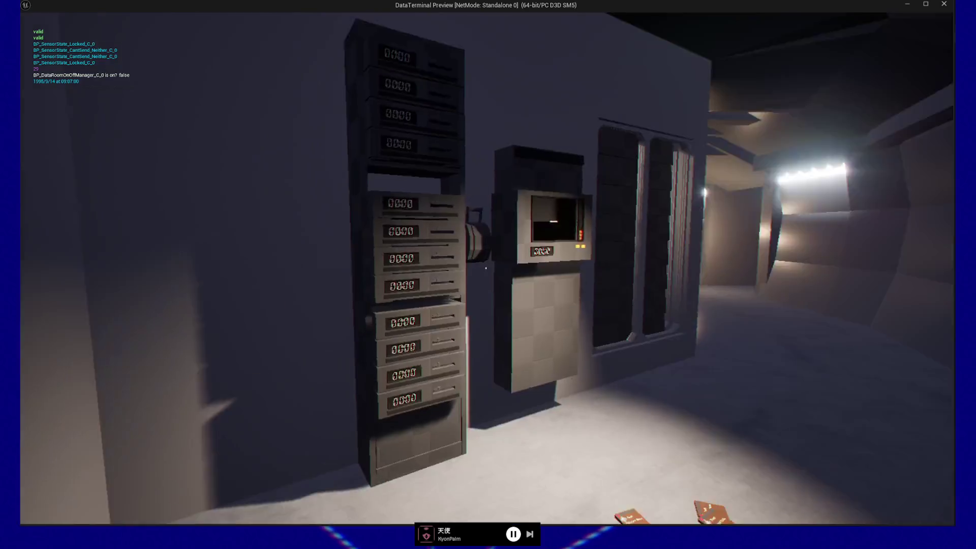
key(w)
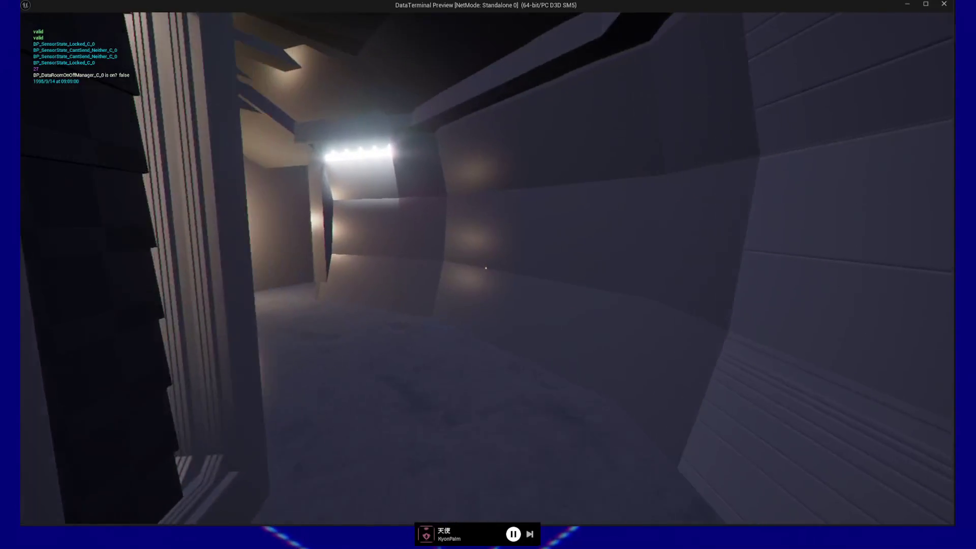
key(w)
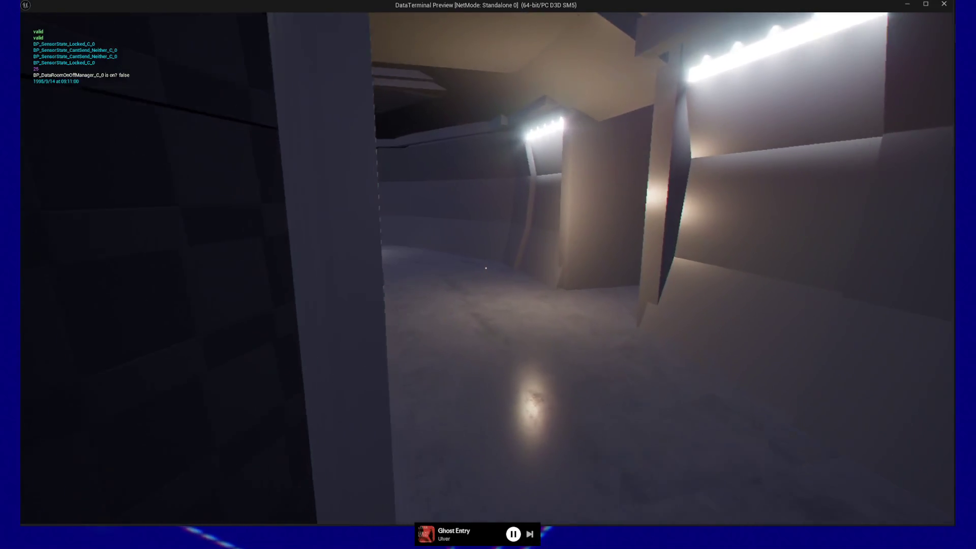
key(w)
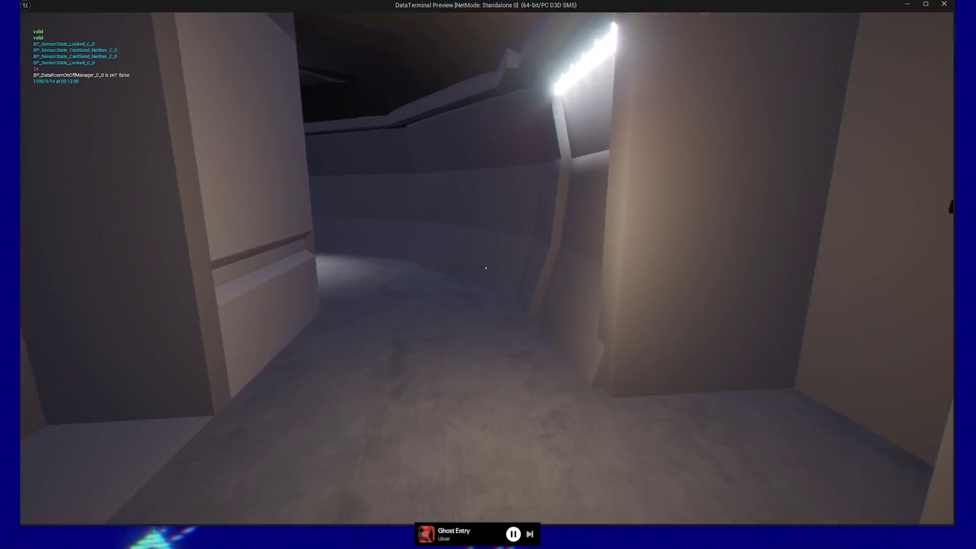
key(w)
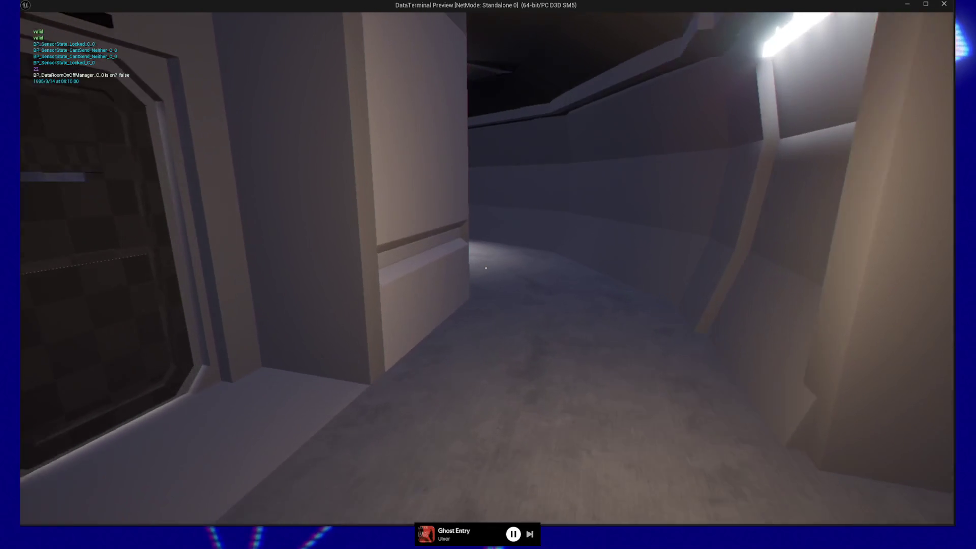
key(w)
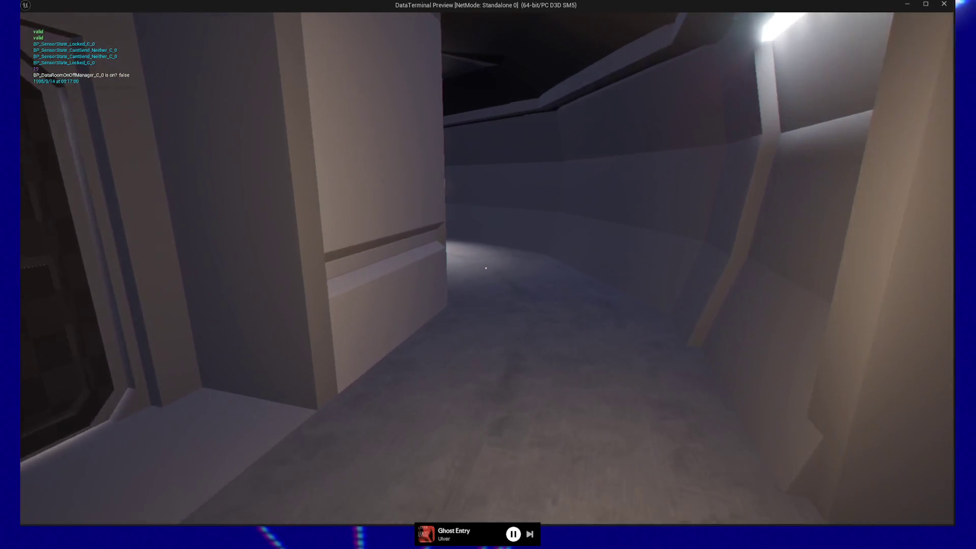
key(w)
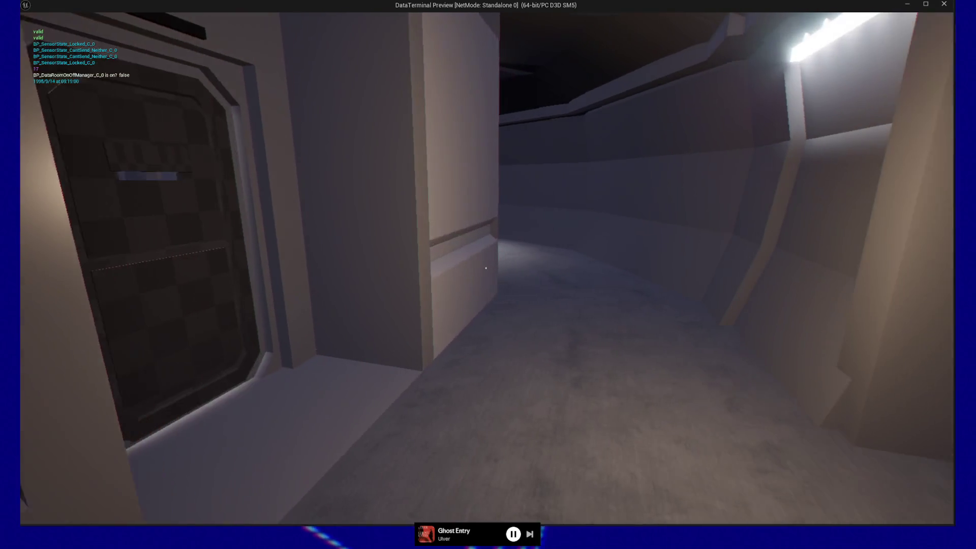
key(w)
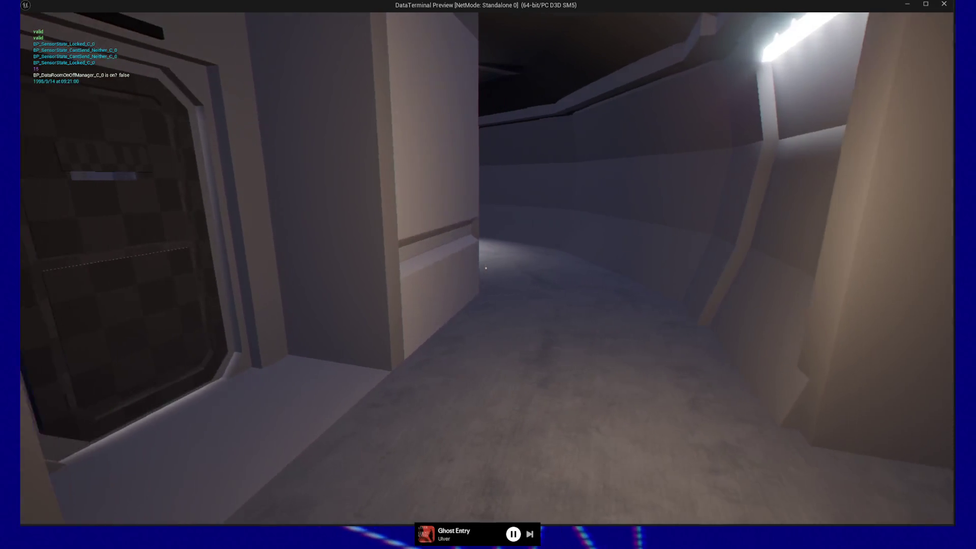
key(w)
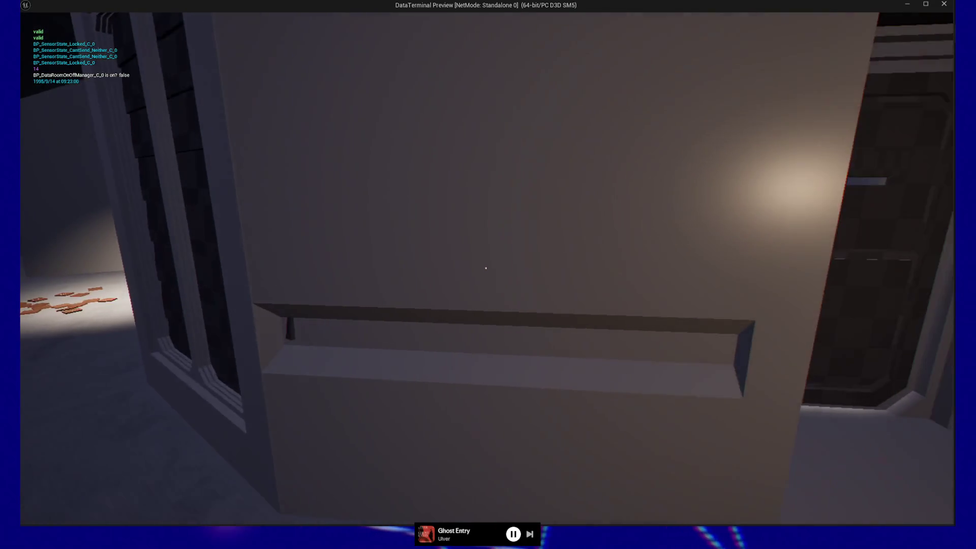
key(w)
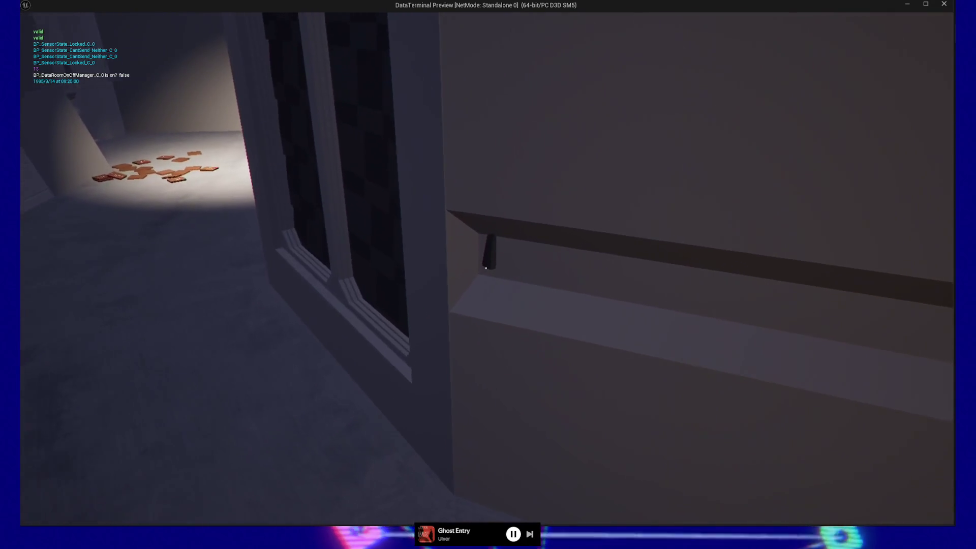
key(w)
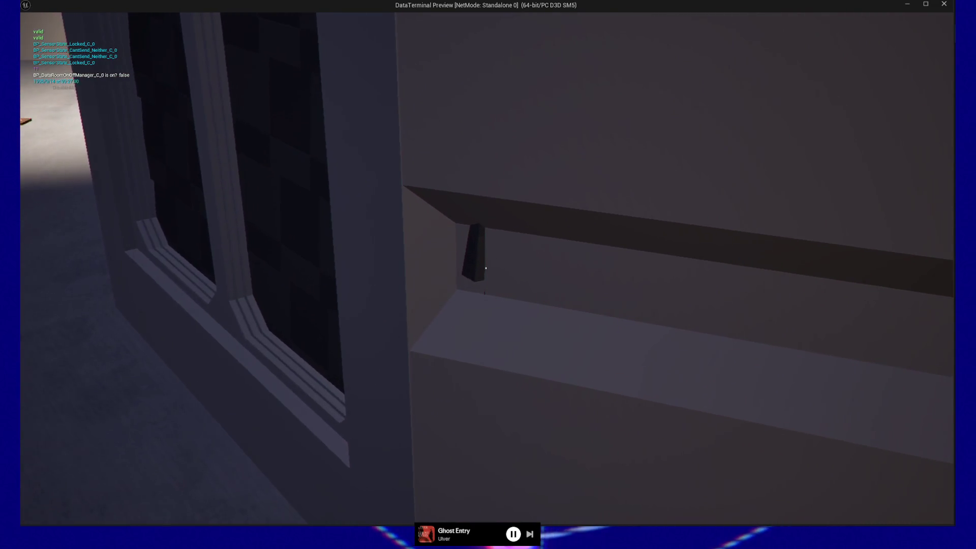
key(w)
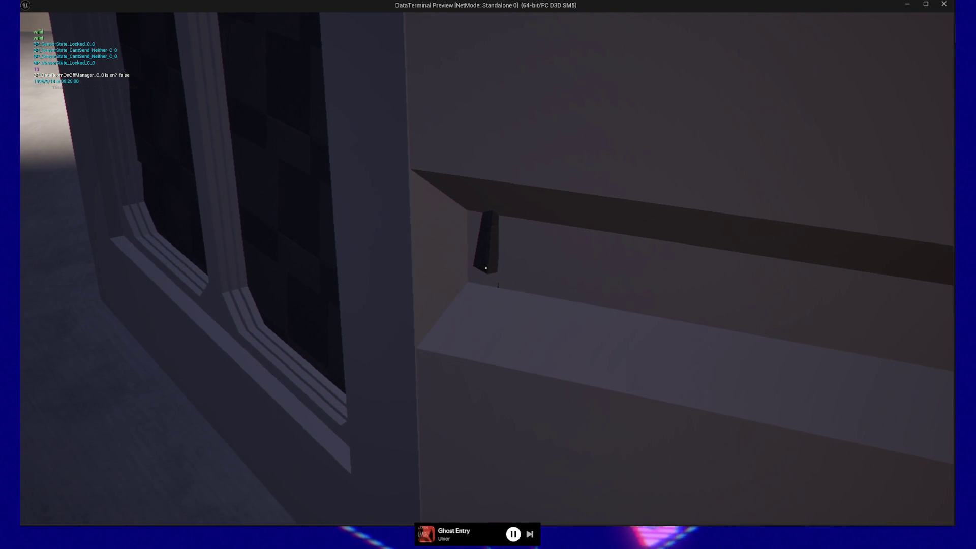
key(w)
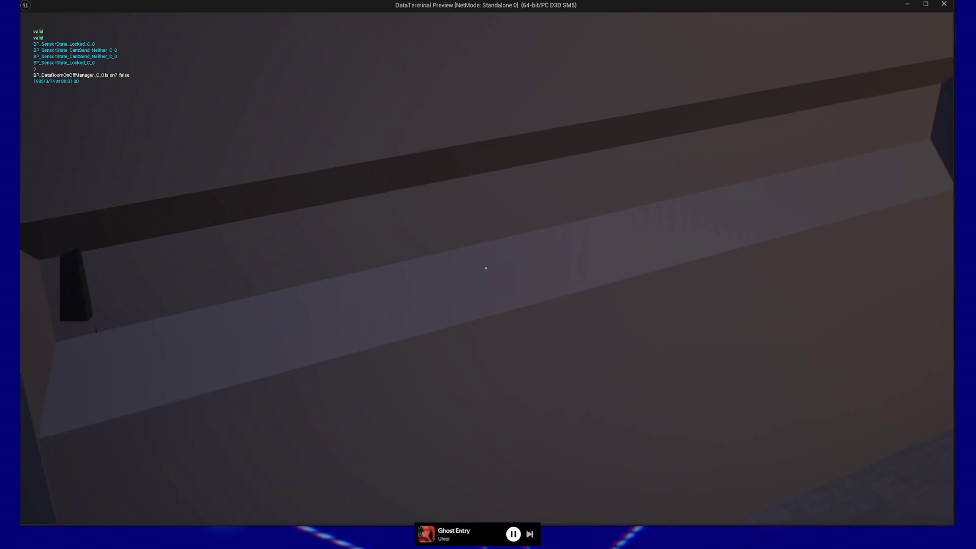
key(w)
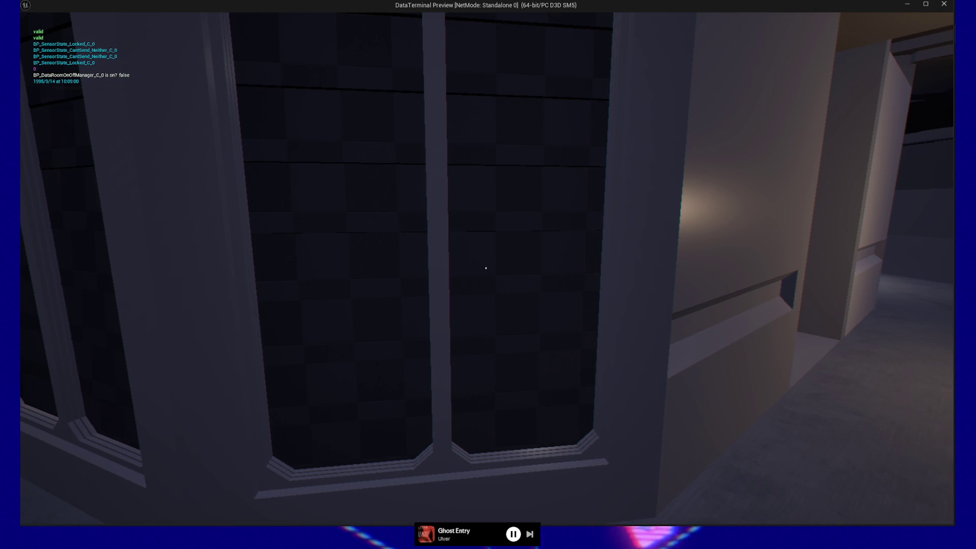
Step: Open the handheld terminal with E, switch it to the Email page, then back to Desktop
key(e)
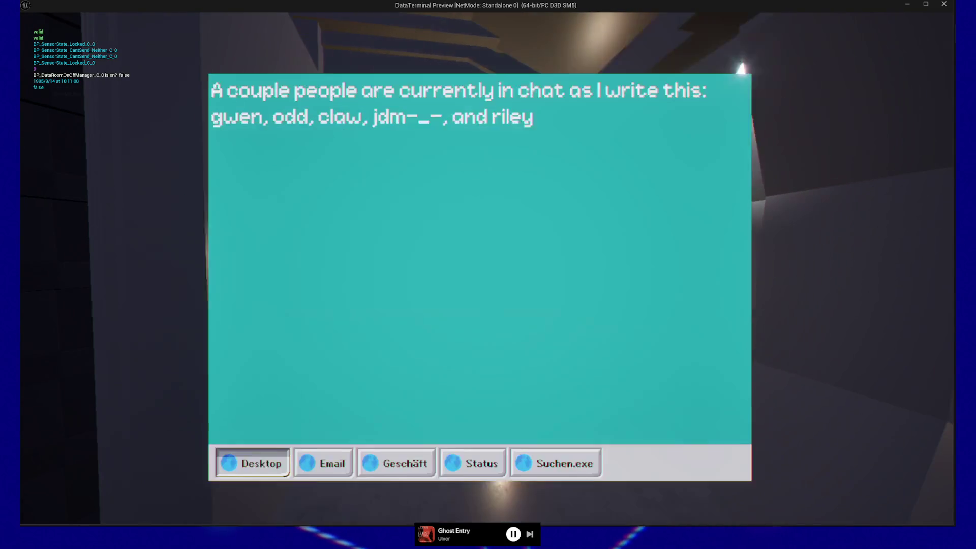
click(310, 435)
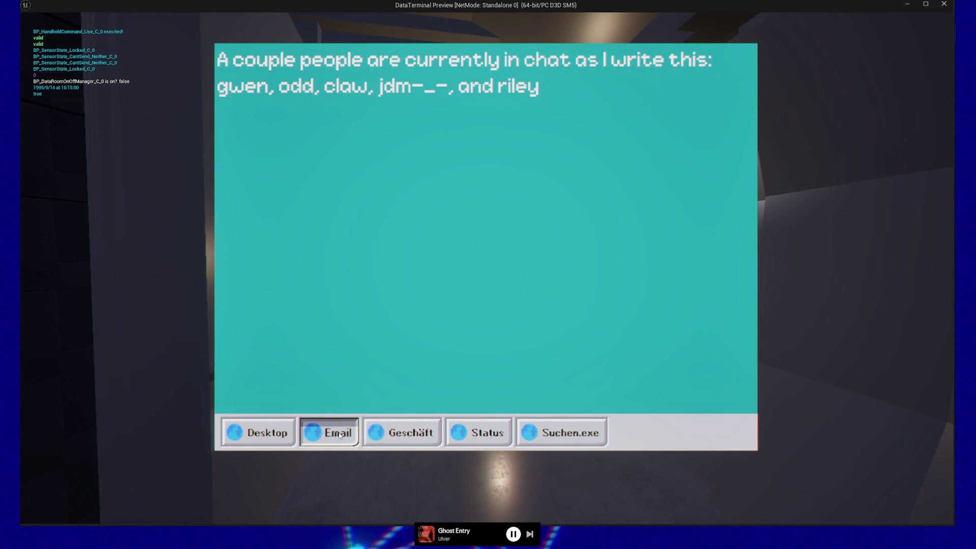
click(340, 435)
click(281, 434)
click(281, 434)
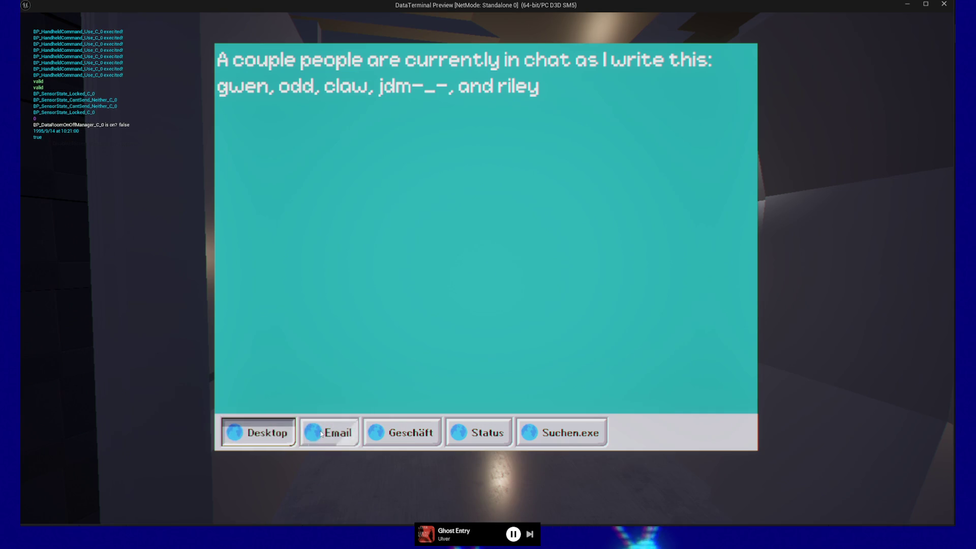